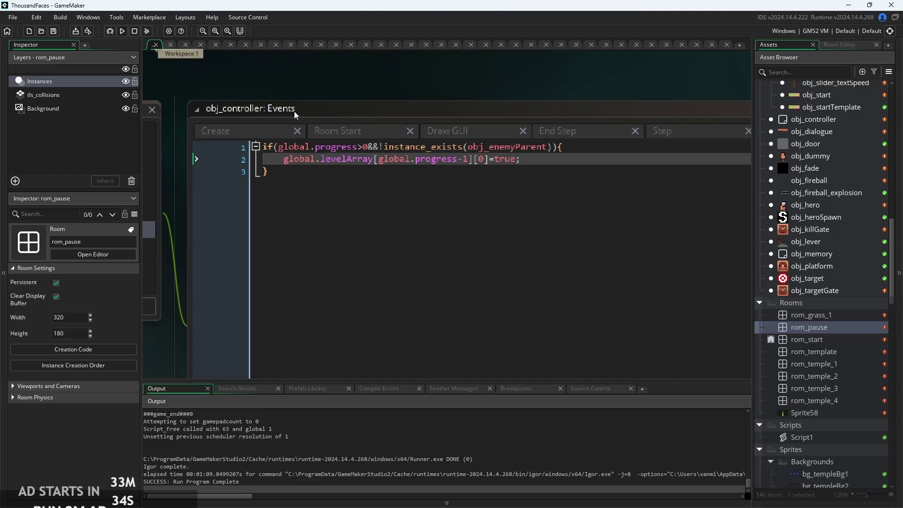
# Step: Open obj_controller from the Asset Browser and show its Draw GUI event code
pyautogui.scroll(5, 816, 354)
pyautogui.scroll(4, 808, 334)
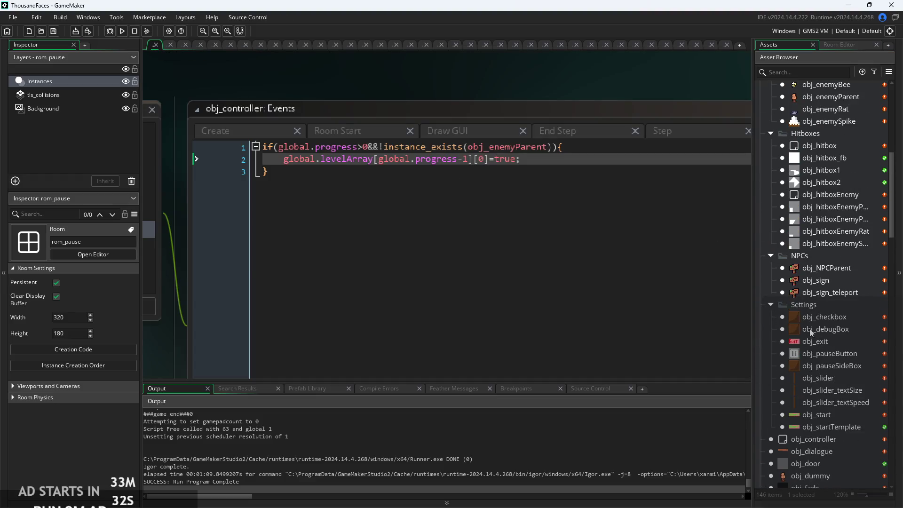
pyautogui.scroll(9, 820, 222)
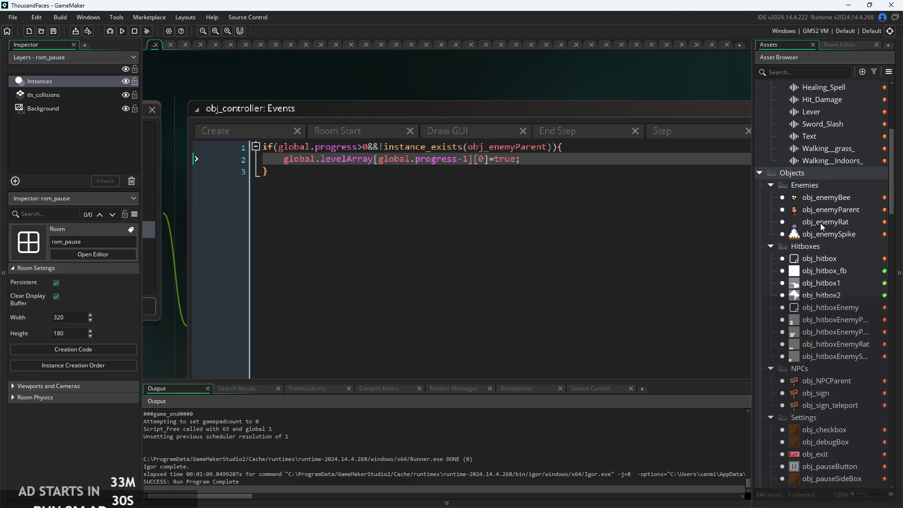
pyautogui.scroll(-9, 820, 222)
pyautogui.scroll(-8, 817, 292)
pyautogui.doubleClick(822, 253)
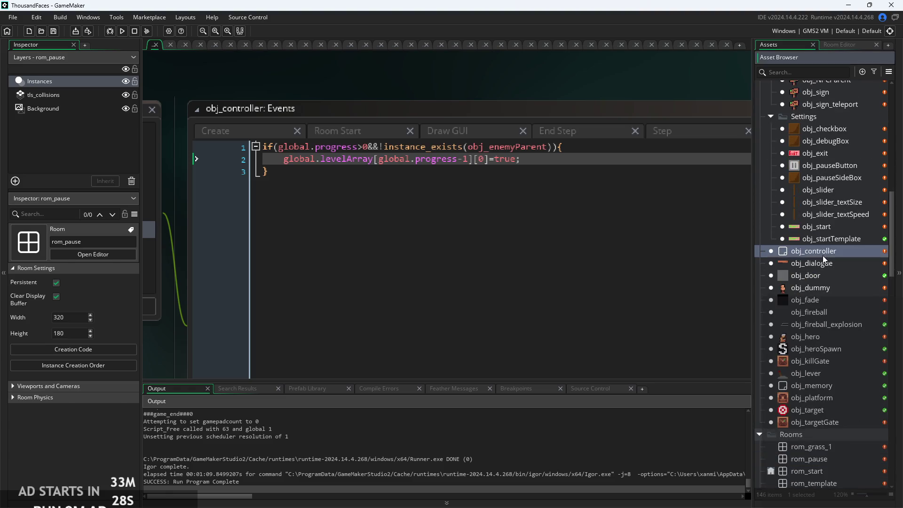
pyautogui.click(424, 261)
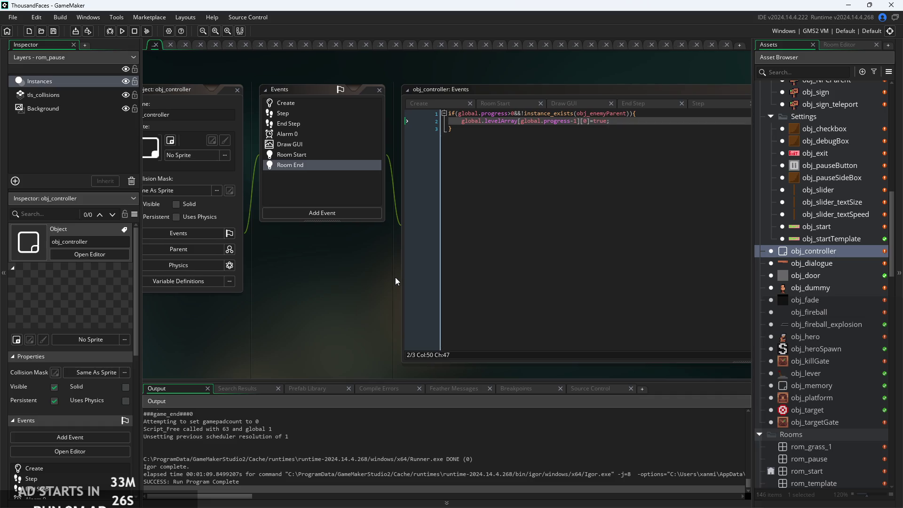
pyautogui.click(501, 122)
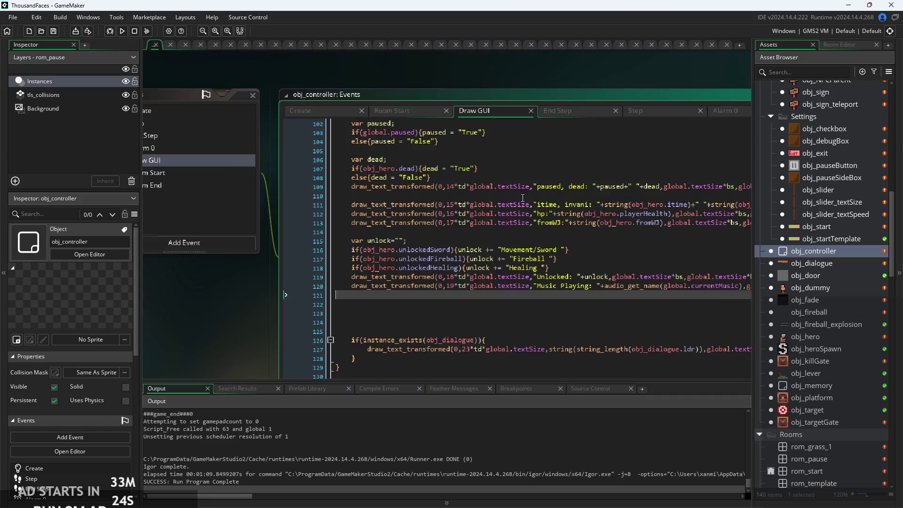
# Step: Browse the draw_text_transformed debug lines down to the Attack Stage line
pyautogui.click(518, 205)
pyautogui.scroll(-2, 517, 205)
pyautogui.click(429, 212)
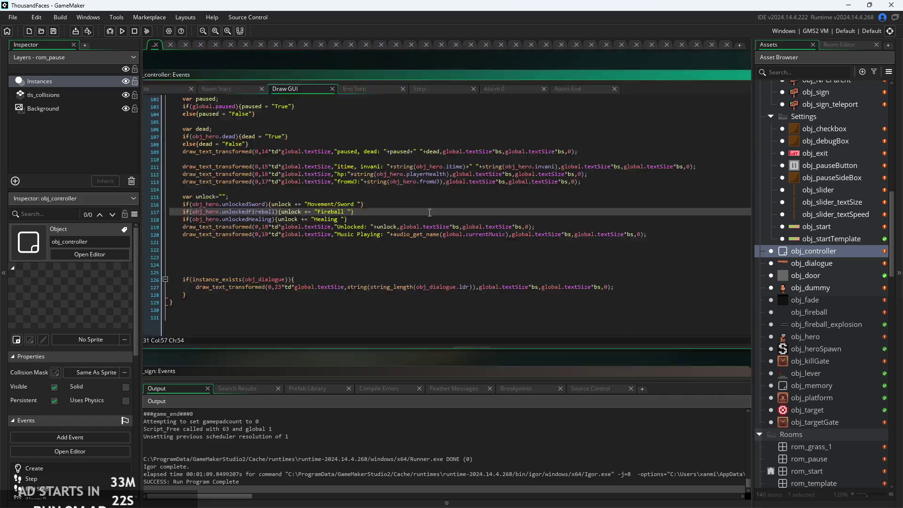
pyautogui.scroll(2, 372, 188)
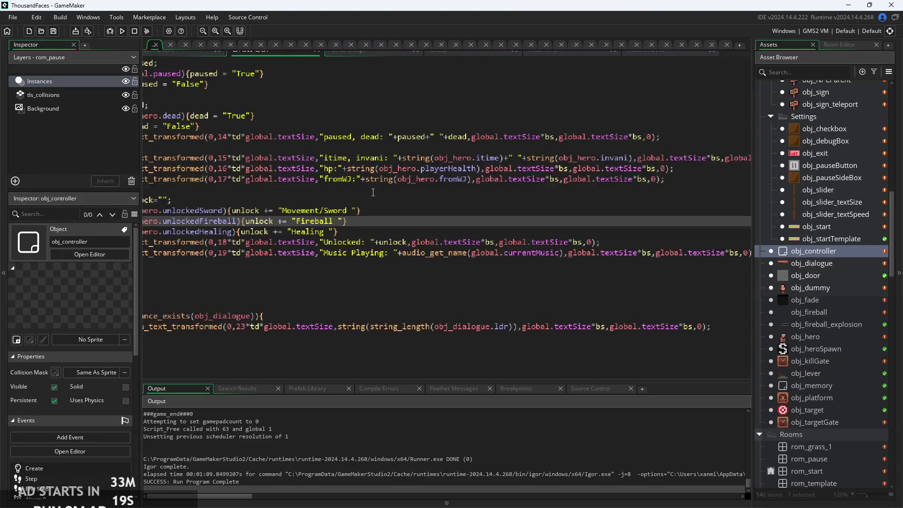
pyautogui.click(372, 190)
pyautogui.scroll(-2, 451, 206)
pyautogui.click(451, 206)
pyautogui.scroll(1, 451, 207)
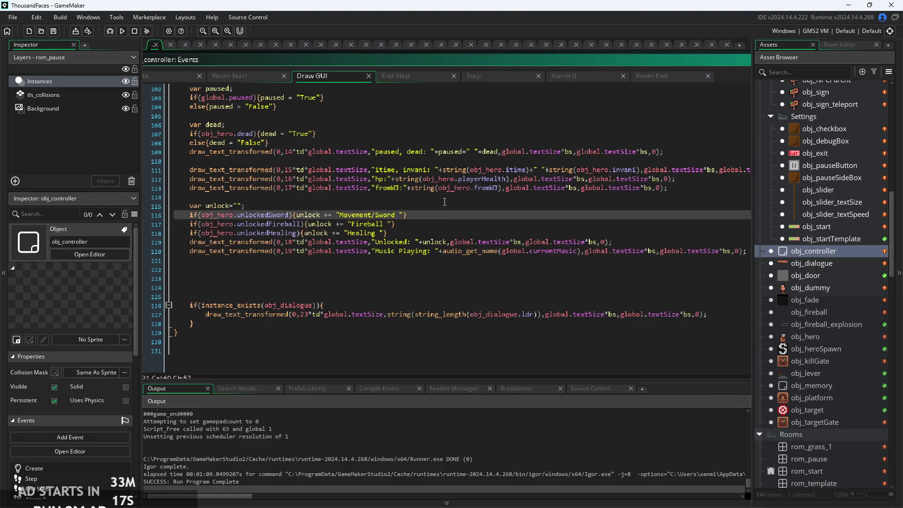
pyautogui.click(188, 188)
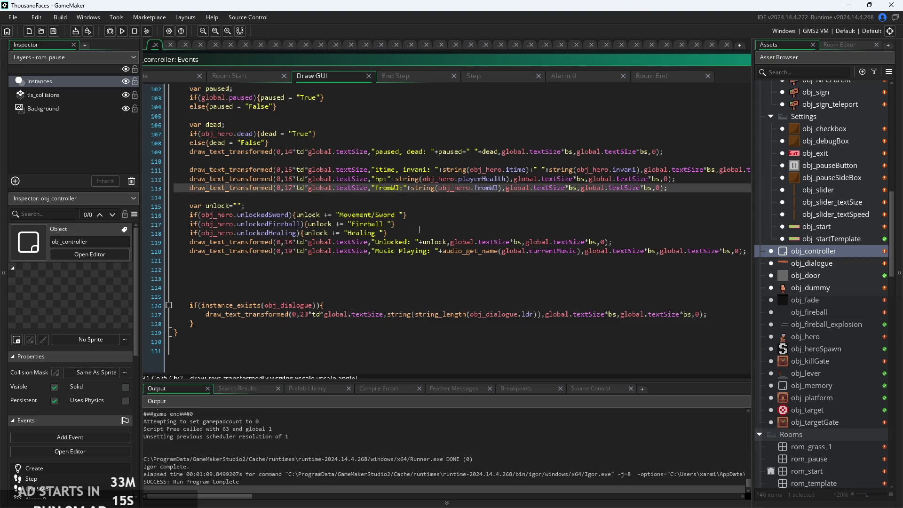
pyautogui.scroll(6, 413, 230)
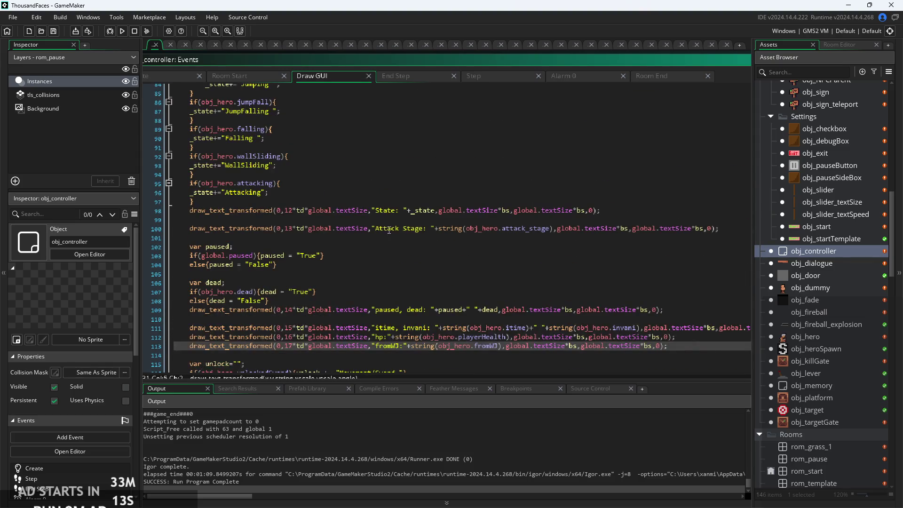
pyautogui.click(352, 228)
# Step: Comment out the Attack Stage debug line with //
pyautogui.click(185, 230)
pyautogui.write('//')
pyautogui.click(188, 216)
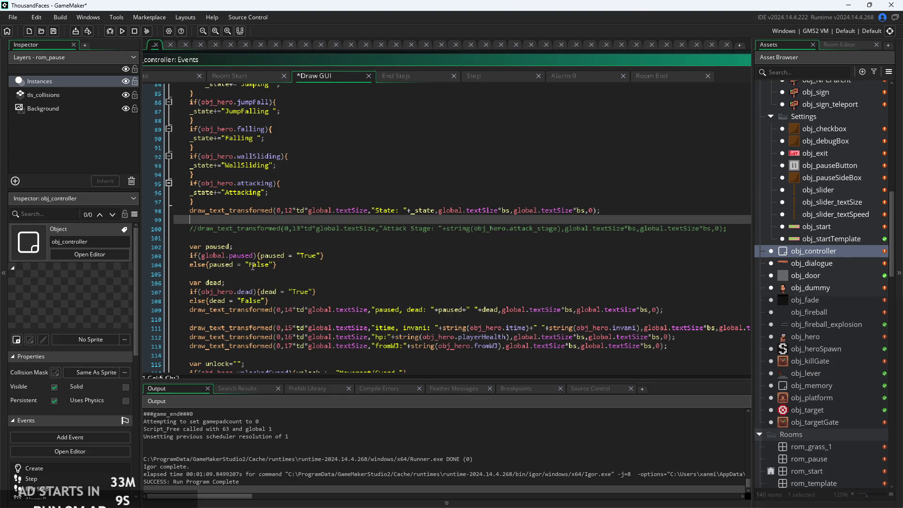
pyautogui.scroll(-6, 188, 249)
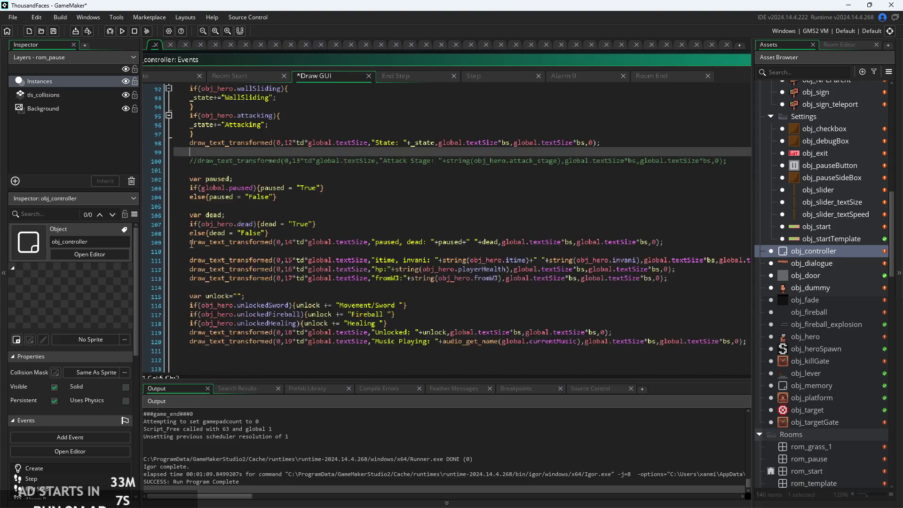
pyautogui.scroll(2, 193, 217)
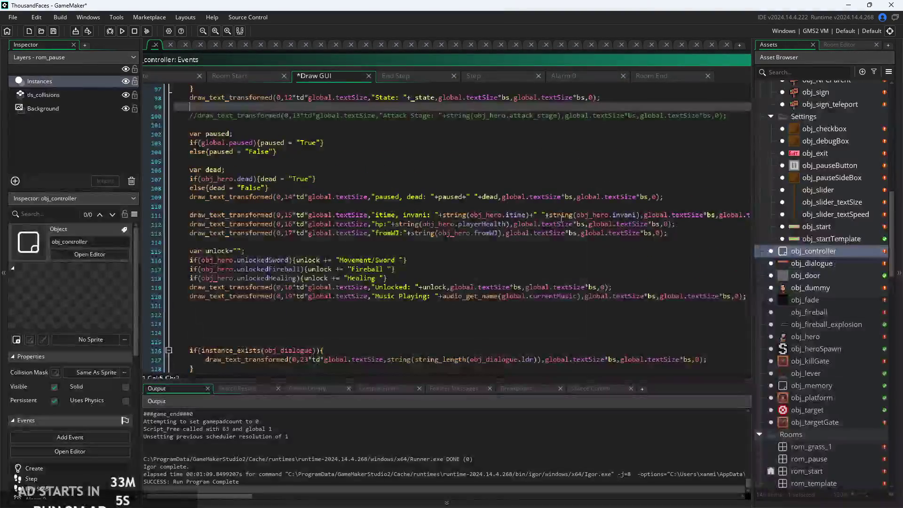
# Step: Review the dead-status and unlock debug lines further down the Draw GUI code
pyautogui.moveTo(676, 199)
pyautogui.mouseDown()
pyautogui.moveTo(413, 178)
pyautogui.moveTo(119, 178)
pyautogui.mouseUp()
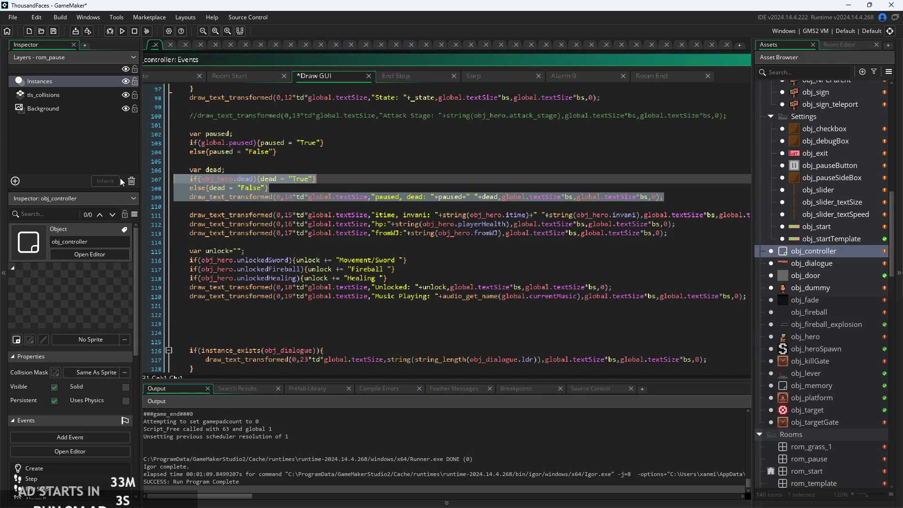
pyautogui.moveTo(270, 188); pyautogui.dragTo(112, 170)
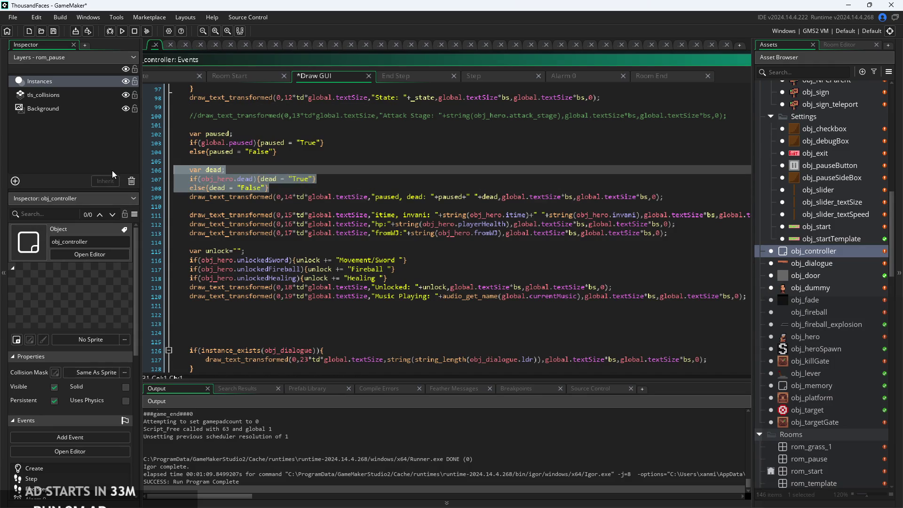
pyautogui.click(261, 168)
pyautogui.click(386, 189)
pyautogui.scroll(-2, 386, 189)
pyautogui.click(405, 224)
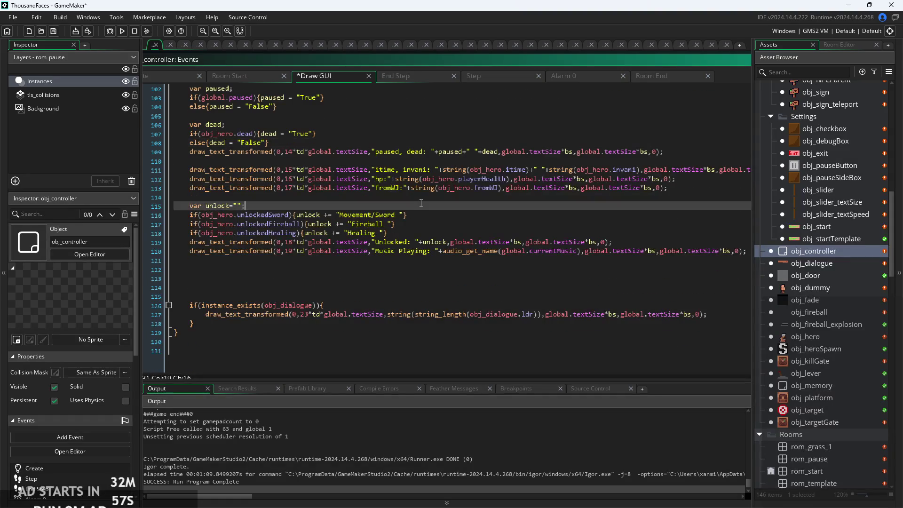
pyautogui.scroll(-3, 465, 317)
pyautogui.click(447, 266)
pyautogui.press('Down')
pyautogui.press('Down')
pyautogui.click(448, 265)
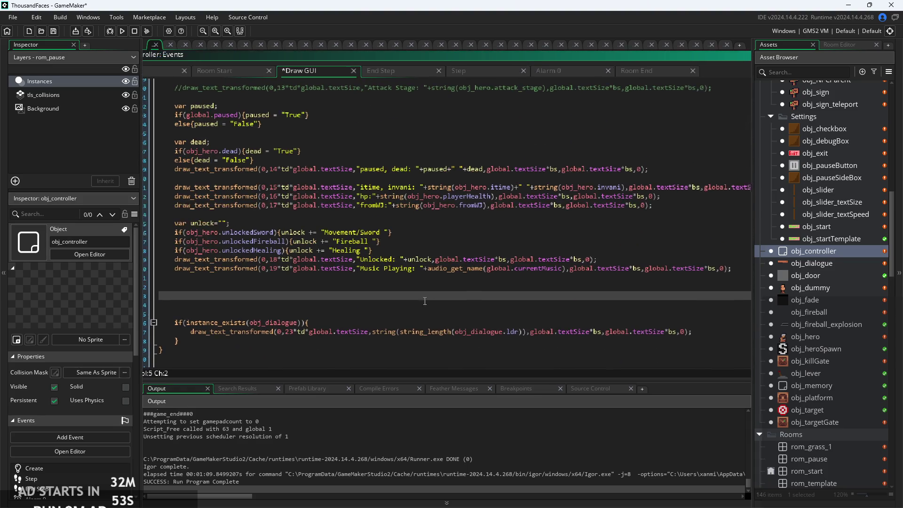
# Step: Select and copy the commented-out Attack Stage line
pyautogui.scroll(2, 437, 278)
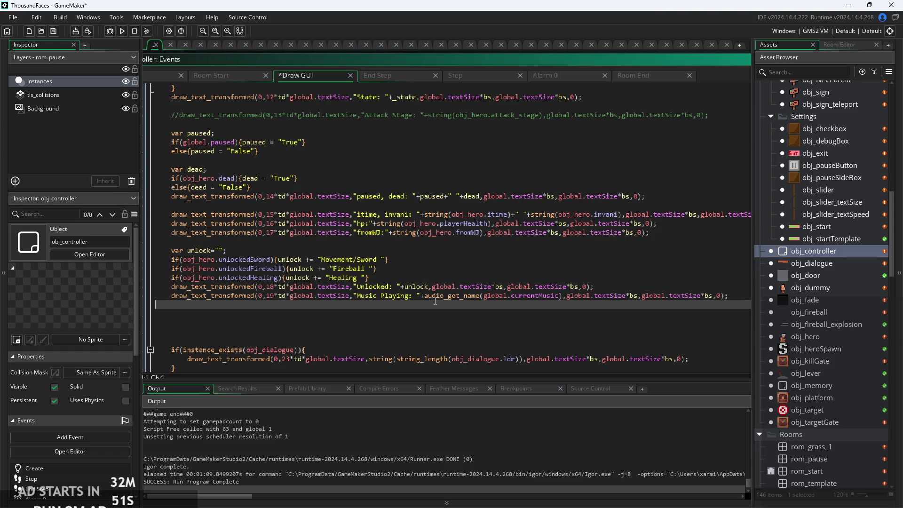
pyautogui.click(459, 280)
pyautogui.scroll(4, 460, 280)
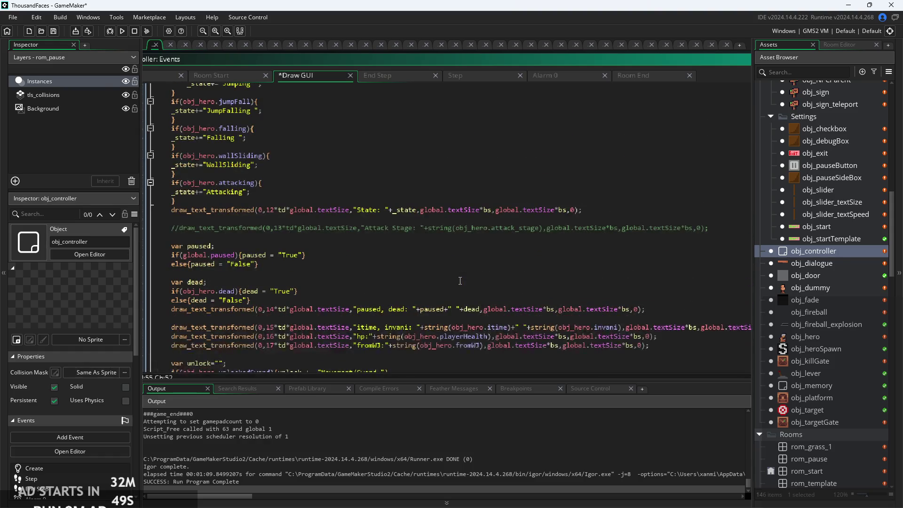
pyautogui.click(502, 233)
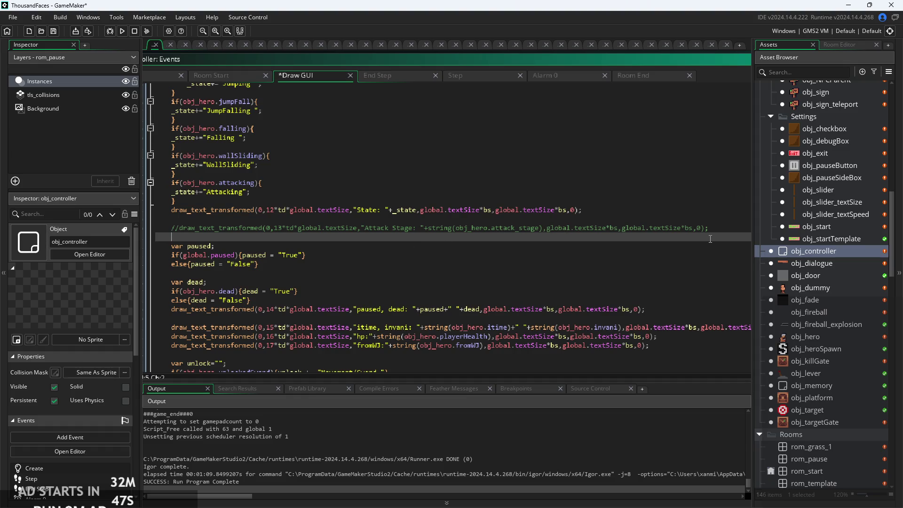
pyautogui.moveTo(710, 228); pyautogui.dragTo(184, 232)
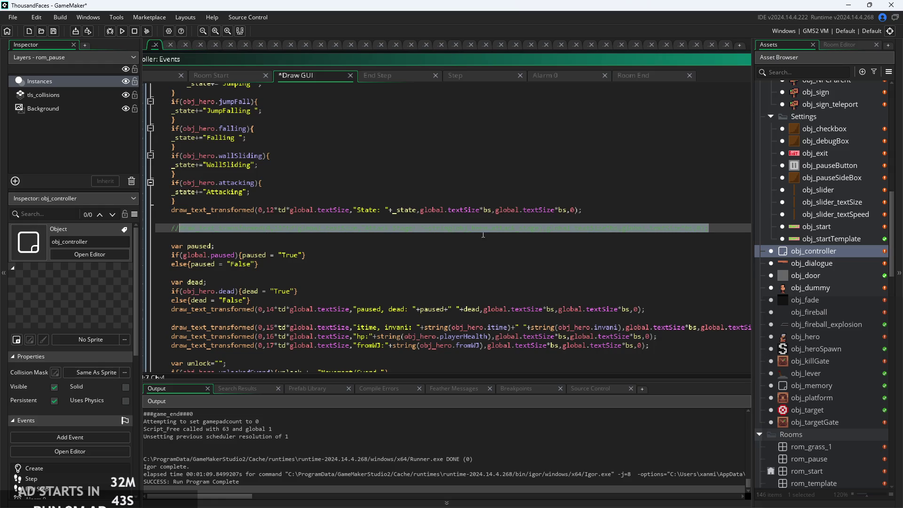
pyautogui.hotkey('ctrl', 'c')
pyautogui.click(717, 224)
# Step: Paste an active copy below and relabel it 'Progress'
pyautogui.press('Return')
pyautogui.hotkey('ctrl', 'v')
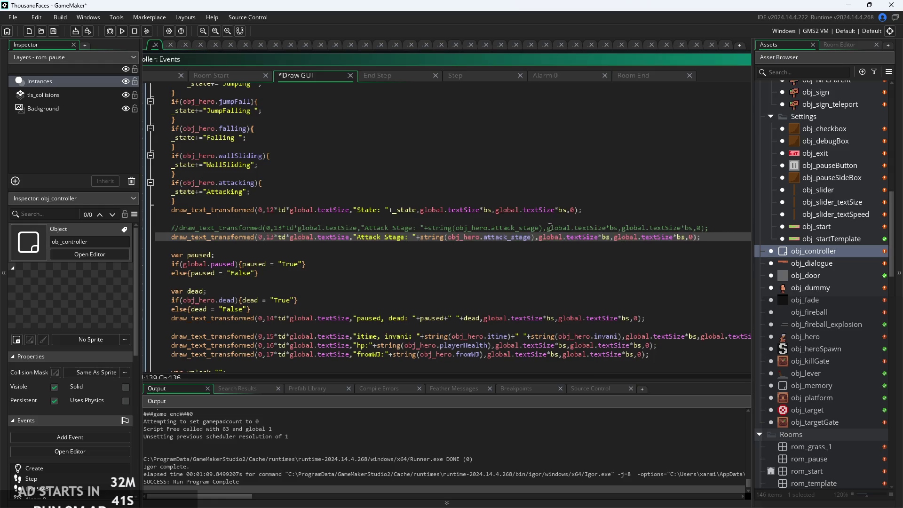
pyautogui.scroll(5, 374, 288)
pyautogui.moveTo(426, 213); pyautogui.dragTo(352, 214)
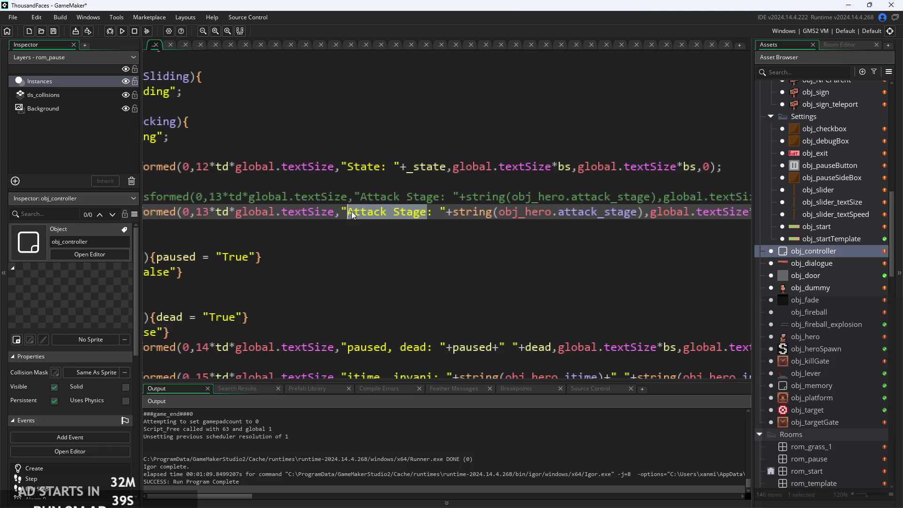
pyautogui.write('Progrss')
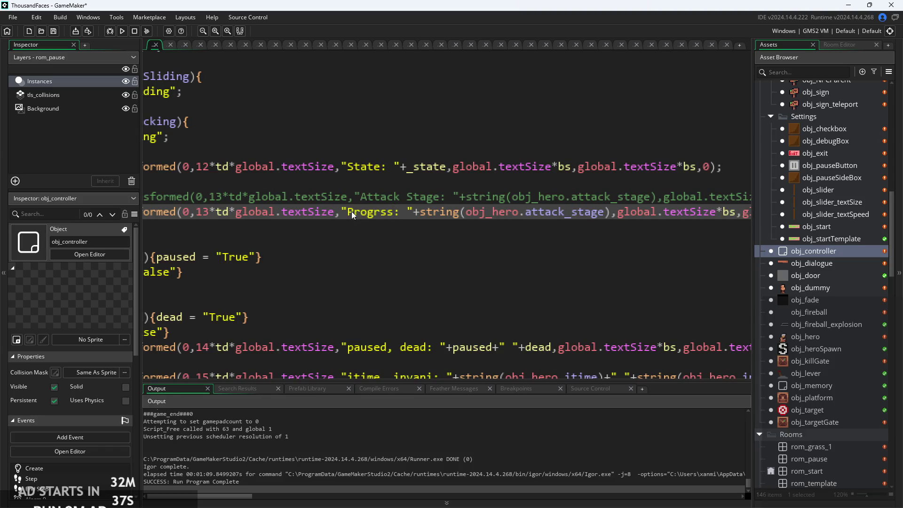
pyautogui.write('ess')
# Step: Replace the obj_hero.attack_stage argument with global.progress
pyautogui.press('Right')
pyautogui.press('Right')
pyautogui.press('Right')
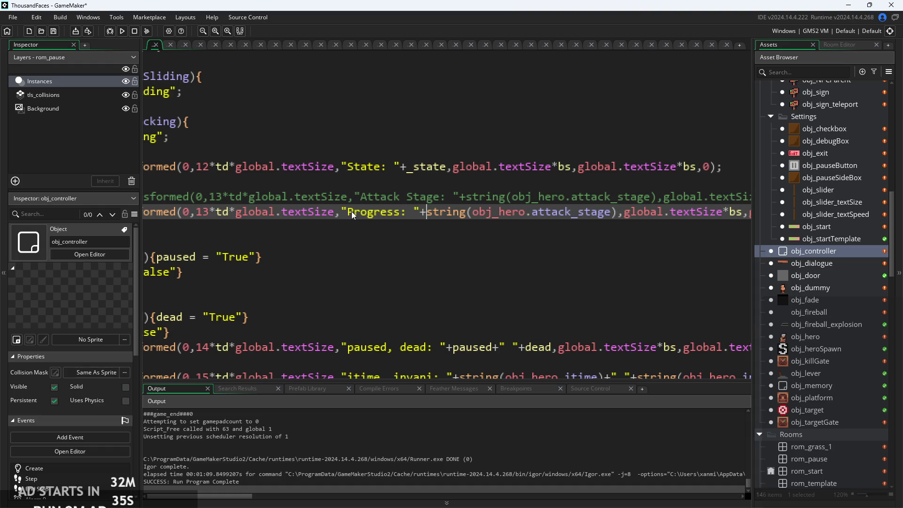
pyautogui.press('Right')
pyautogui.hotkey('shift', 'Right')
pyautogui.hotkey('shift', 'Right')
pyautogui.hotkey('shift', 'Right')
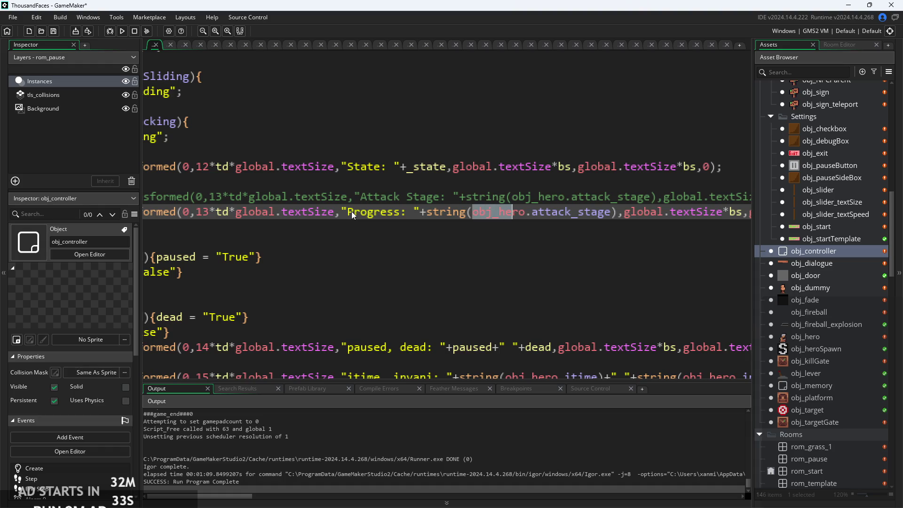
pyautogui.hotkey('shift', 'Right')
pyautogui.hotkey('shift', 'Right')
pyautogui.hotkey('shift', 'Right')
pyautogui.write('global.')
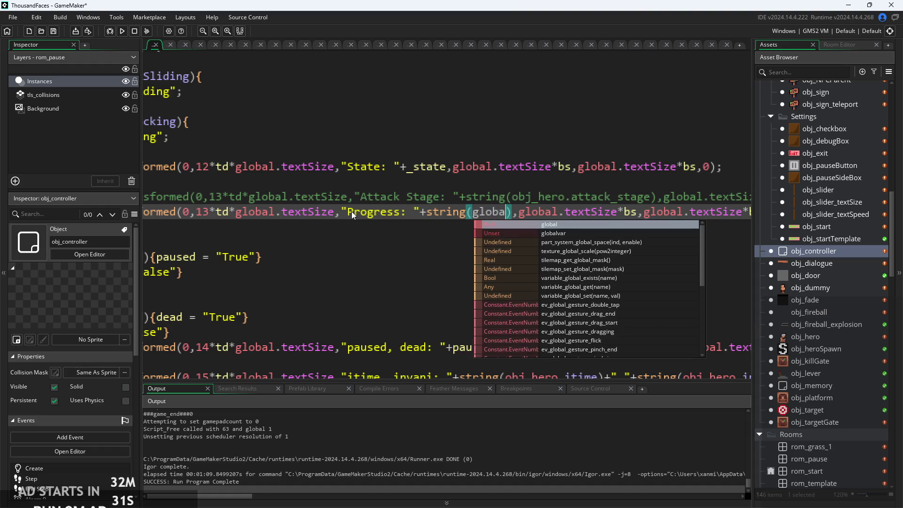
pyautogui.write('p')
pyautogui.press('Down')
pyautogui.press('Down')
pyautogui.press('Return')
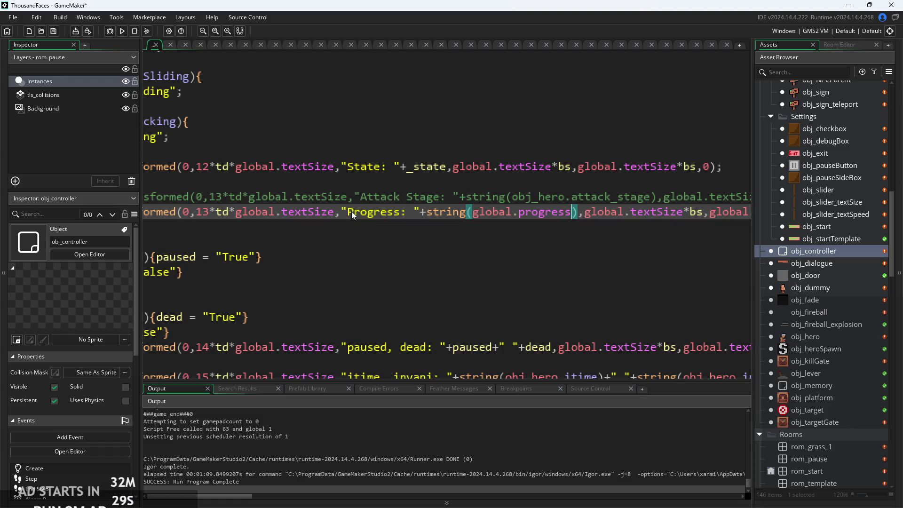
pyautogui.keyDown('ctrl'); pyautogui.scroll(-5, 331, 359); pyautogui.keyUp('ctrl')
# Step: Check where global.progress is defined, return to Draw GUI, and run the game
pyautogui.press('F12')
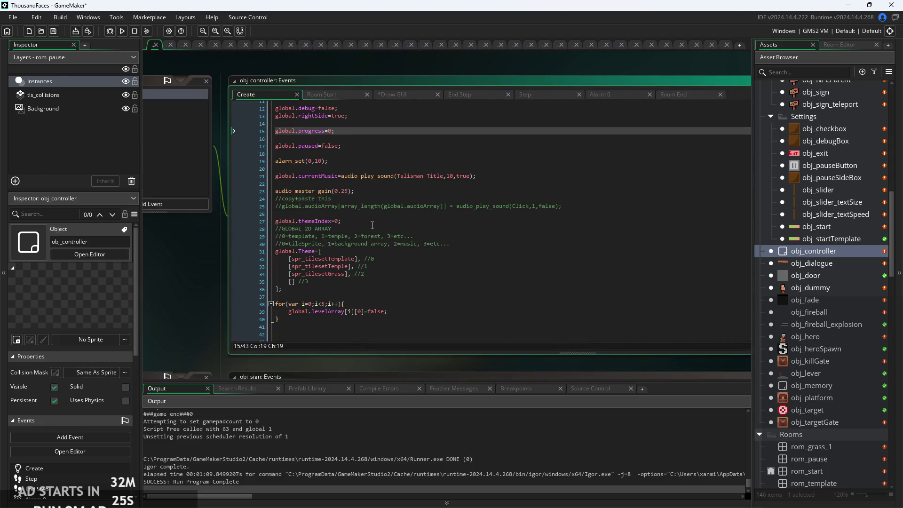
pyautogui.click(387, 97)
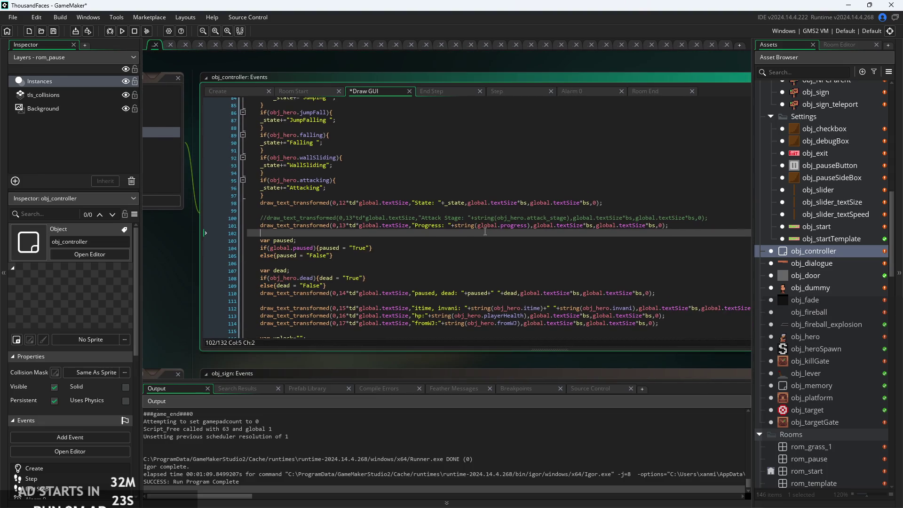
pyautogui.click(122, 32)
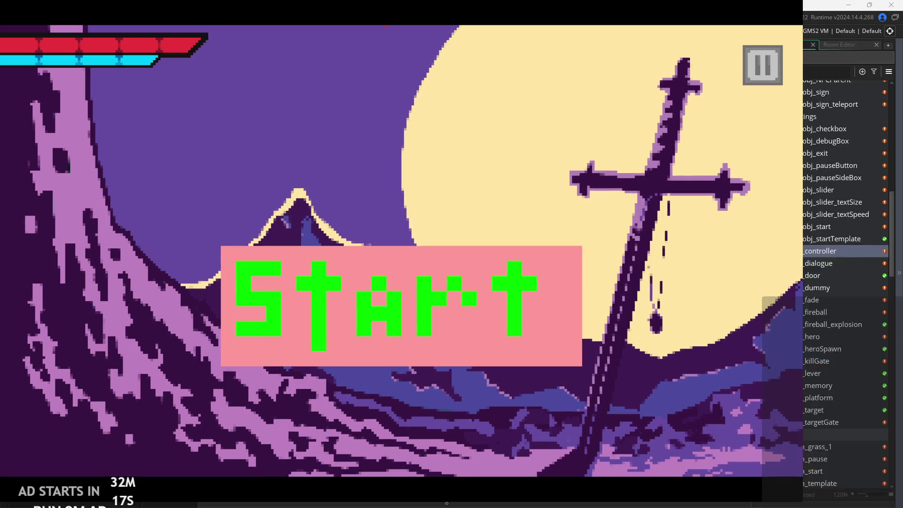
pyautogui.click(769, 72)
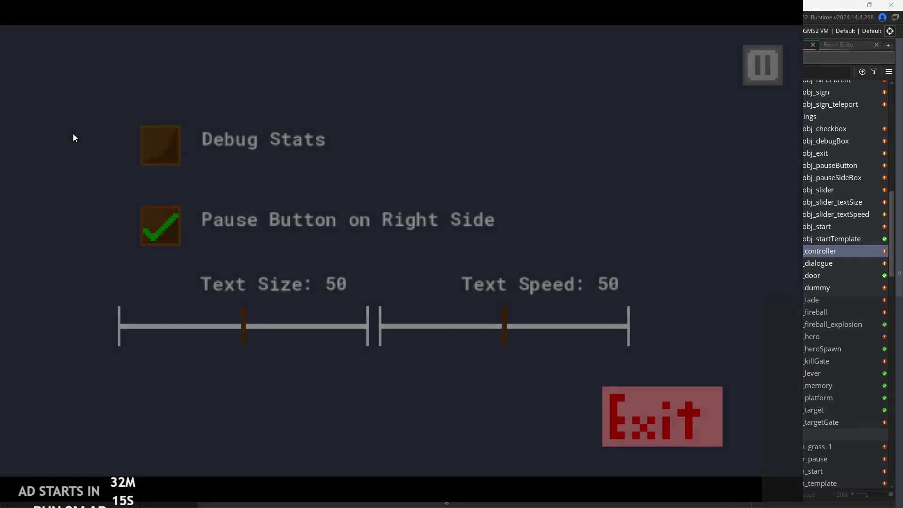
pyautogui.click(155, 142)
pyautogui.click(766, 61)
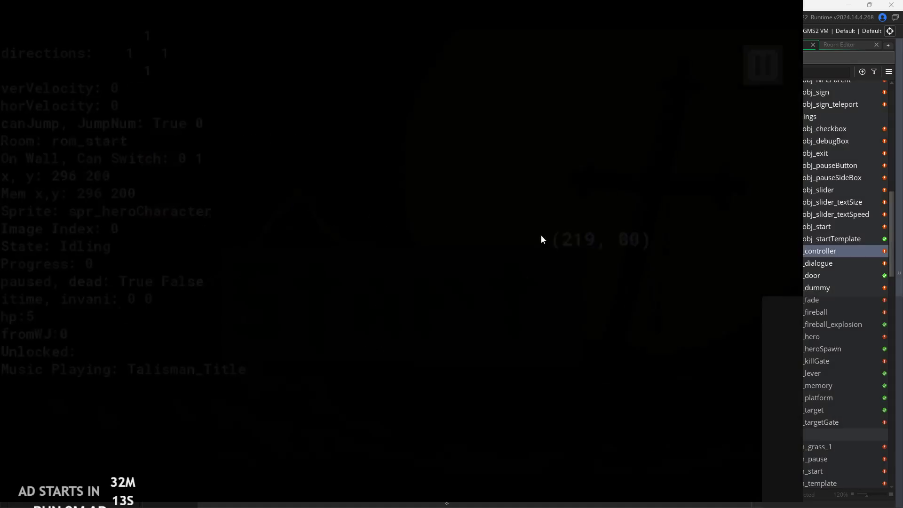
pyautogui.click(408, 287)
pyautogui.press('Right')
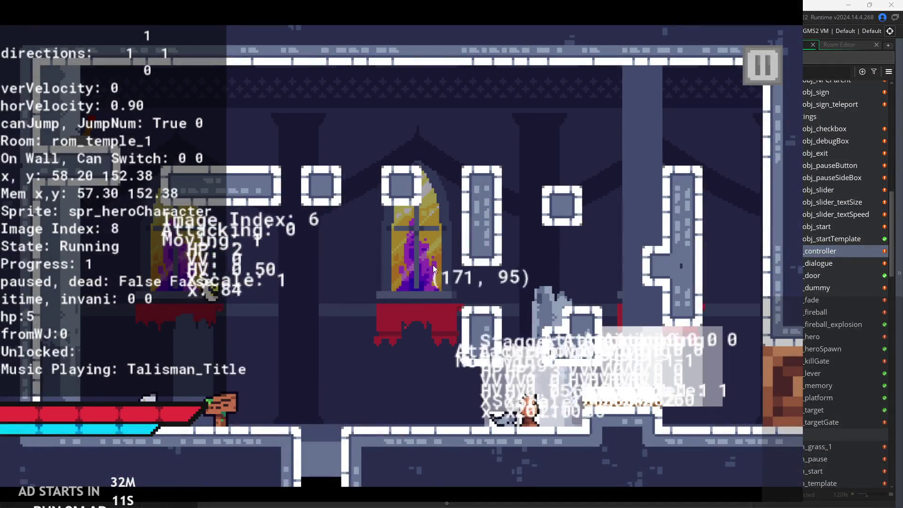
pyautogui.press('Right')
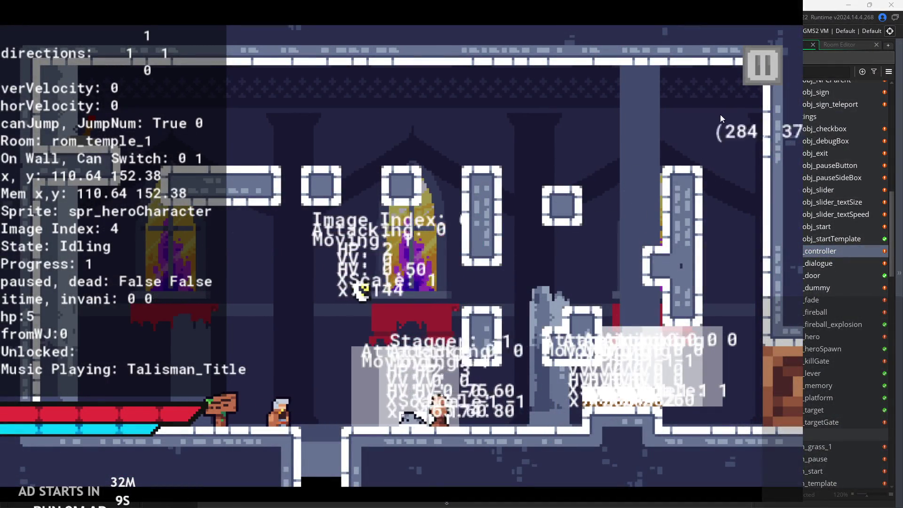
pyautogui.click(753, 75)
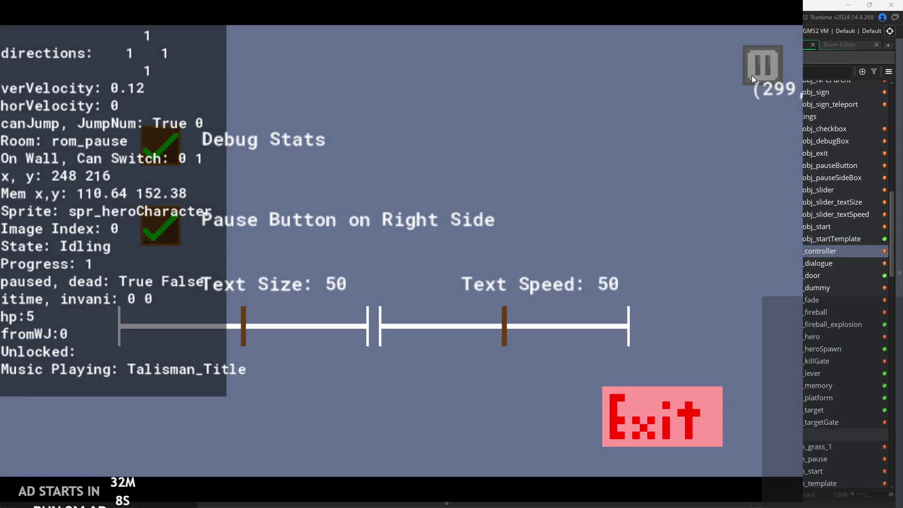
pyautogui.click(751, 75)
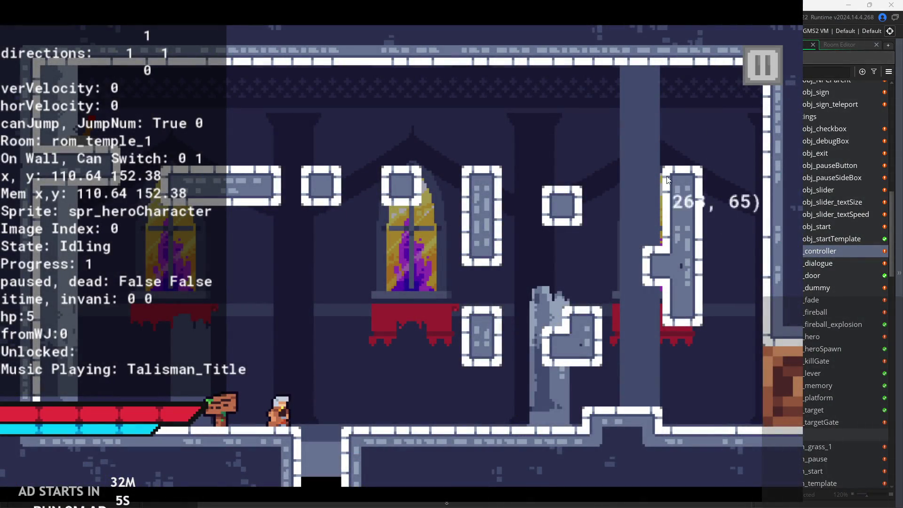
pyautogui.click(746, 67)
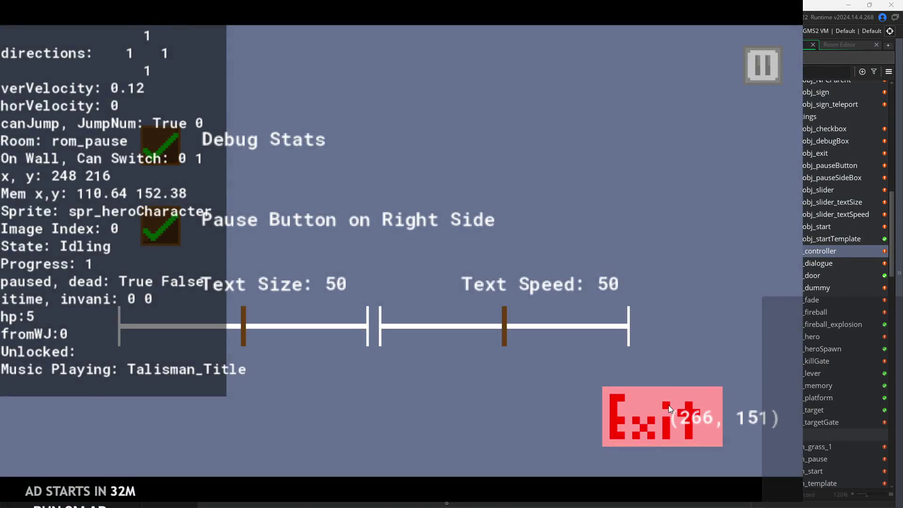
pyautogui.click(667, 405)
pyautogui.click(568, 227)
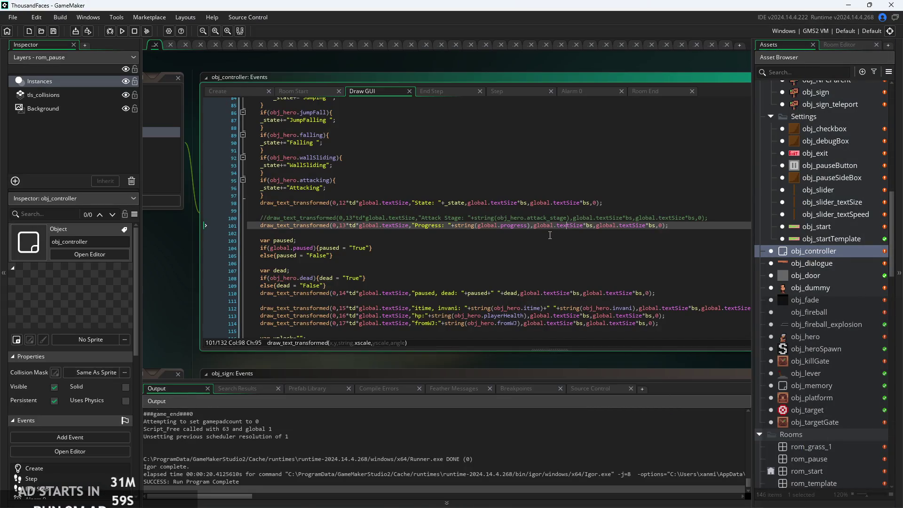
# Step: Look through obj_controller's Create, Room End and Room Start event code
pyautogui.click(549, 235)
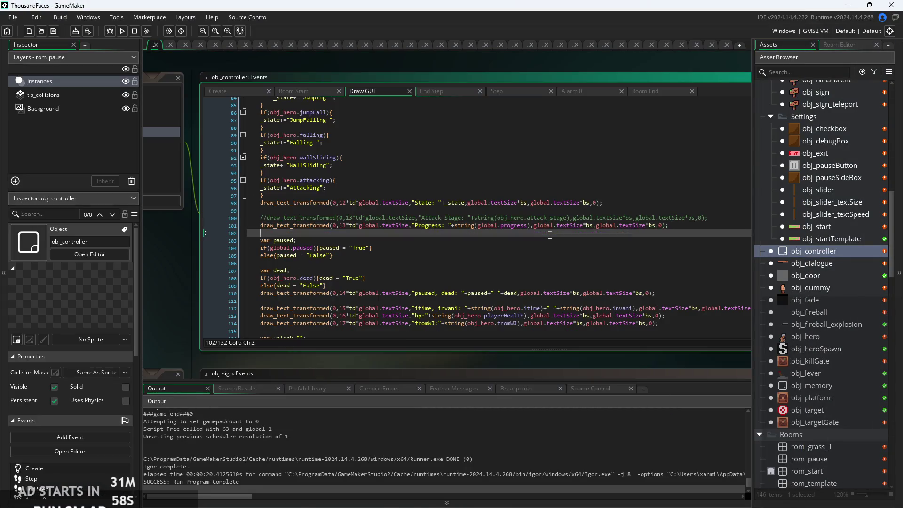
pyautogui.click(229, 90)
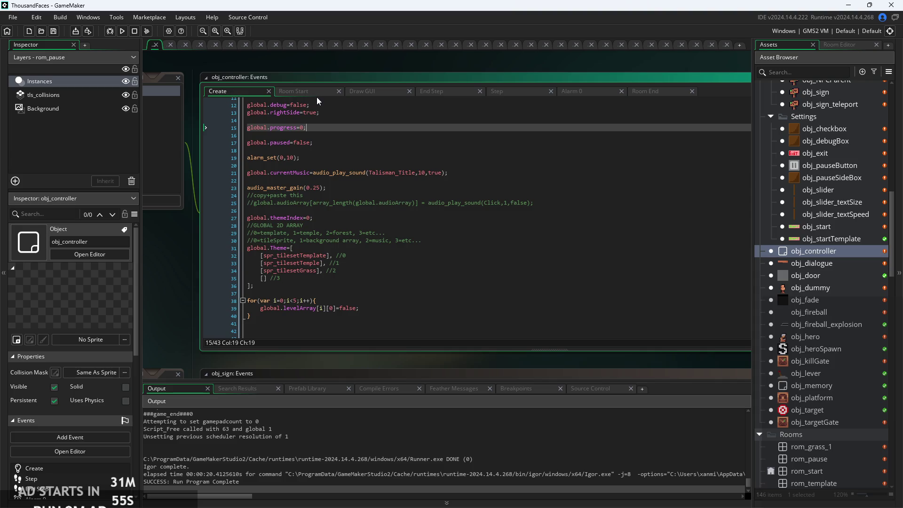
pyautogui.scroll(1, 826, 270)
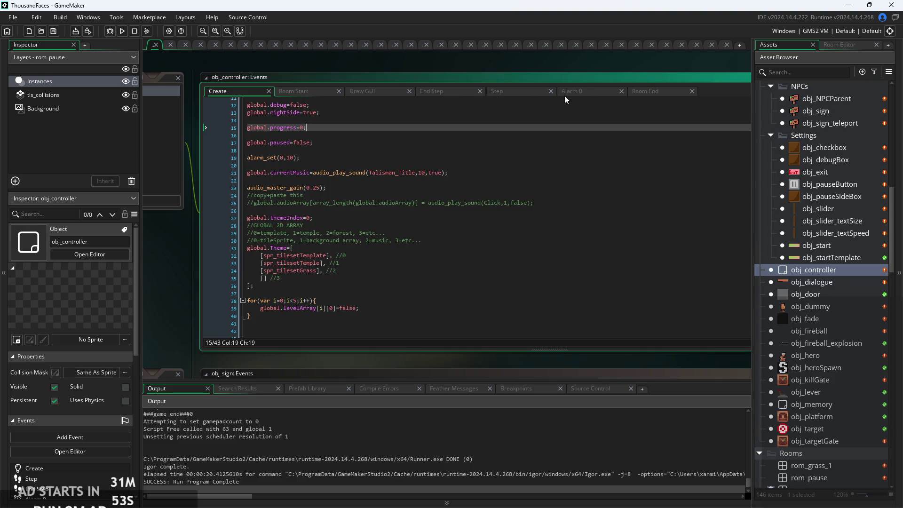
pyautogui.click(665, 94)
pyautogui.scroll(3, 410, 135)
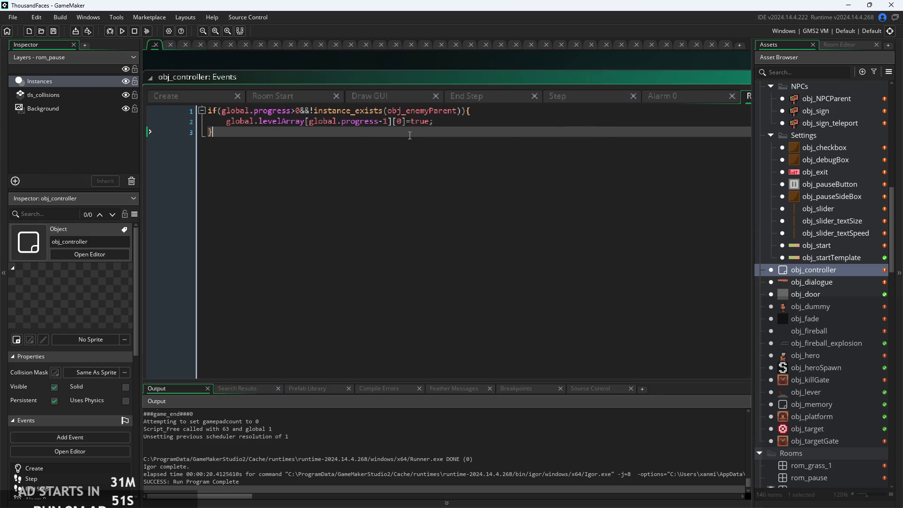
pyautogui.click(292, 104)
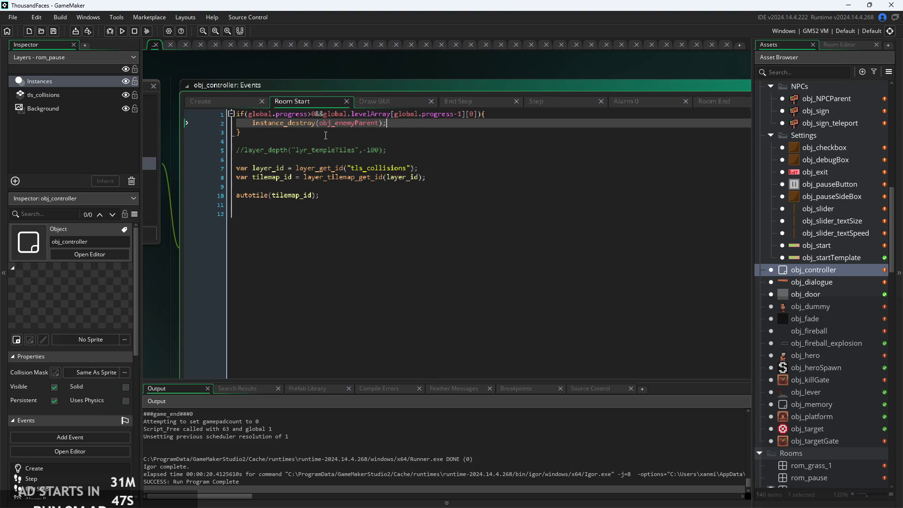
pyautogui.click(427, 124)
# Step: Return to the Create event and review the global initialisations through global.Theme
pyautogui.click(463, 154)
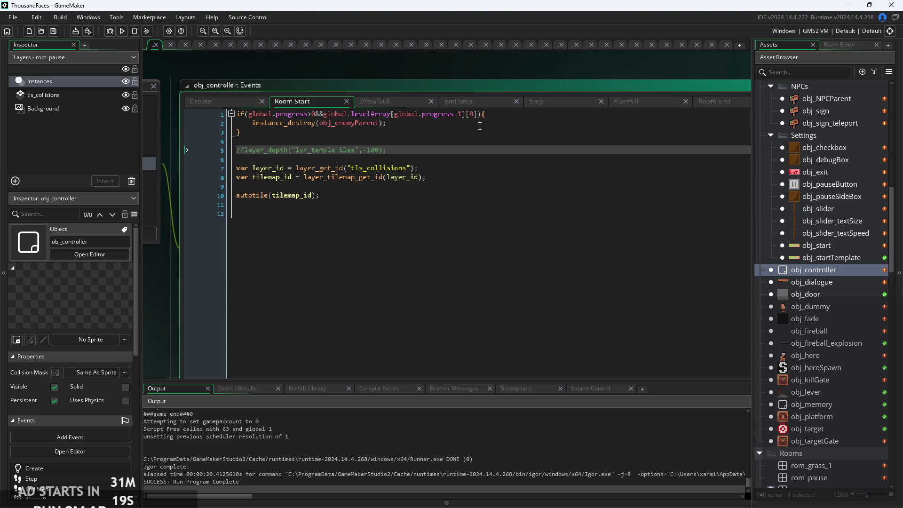
pyautogui.scroll(-1, 427, 154)
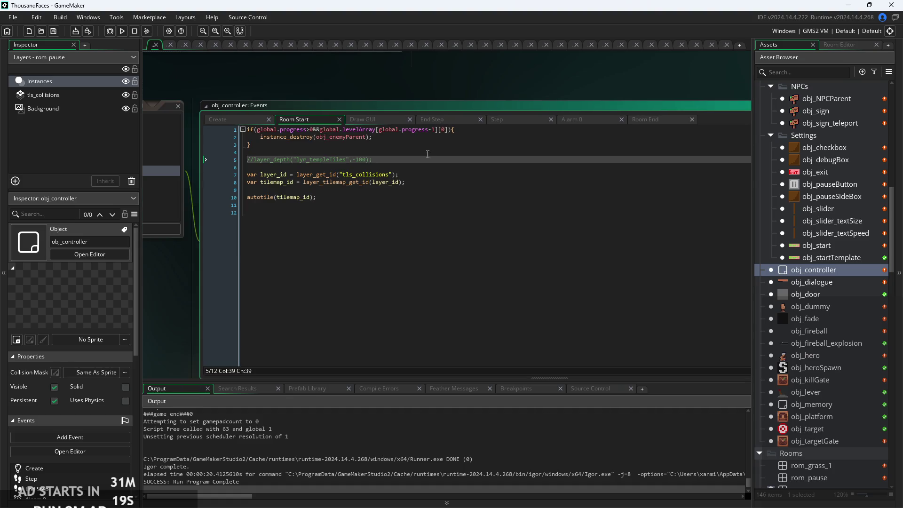
pyautogui.click(245, 119)
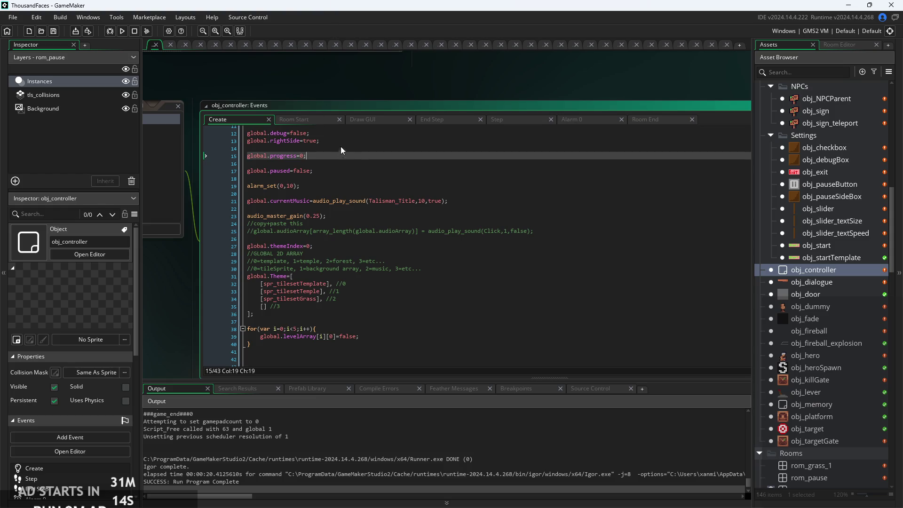
pyautogui.click(373, 179)
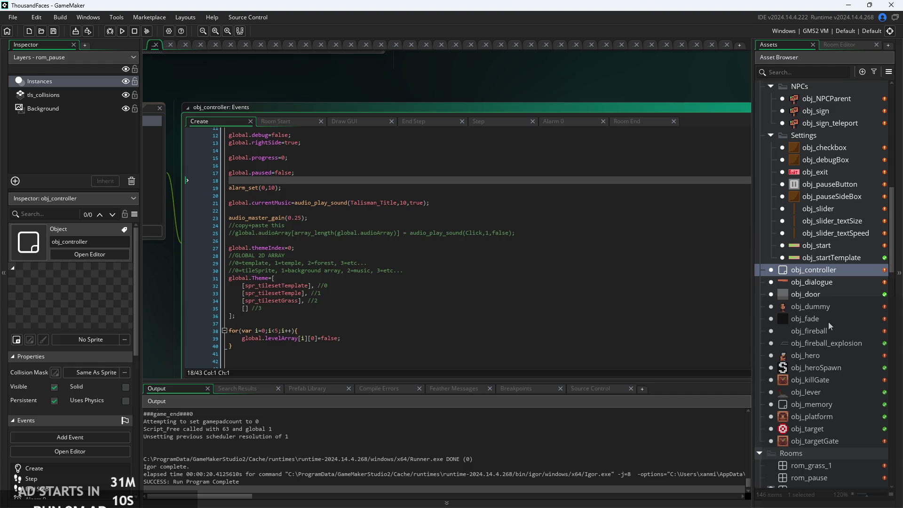
pyautogui.scroll(3, 834, 359)
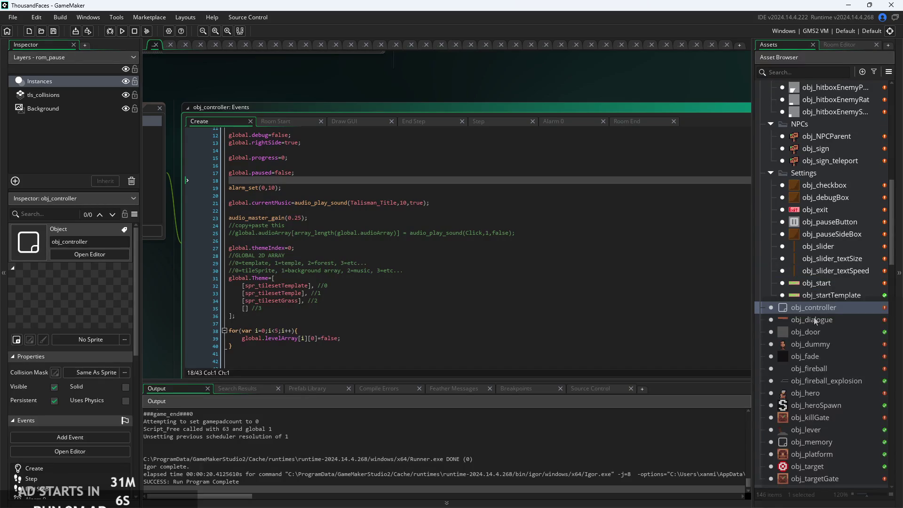
pyautogui.click(531, 260)
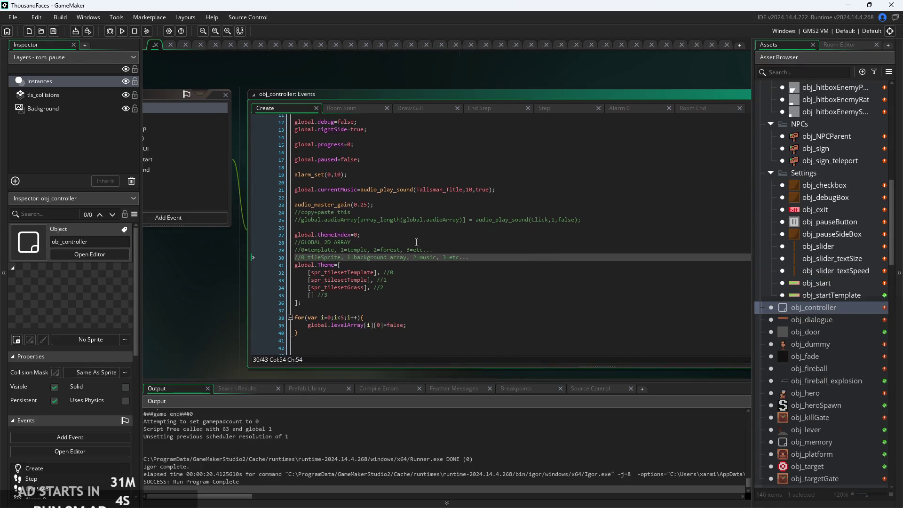
pyautogui.keyDown('ctrl'); pyautogui.scroll(1, 423, 241); pyautogui.keyUp('ctrl')
pyautogui.click(430, 316)
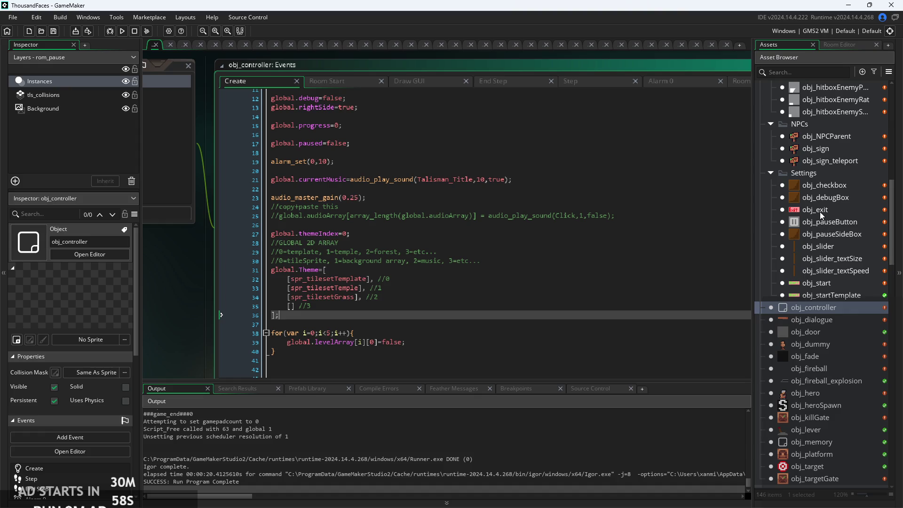
# Step: Open obj_hero's code and locate the levelArray reset line in its death handling
pyautogui.doubleClick(842, 393)
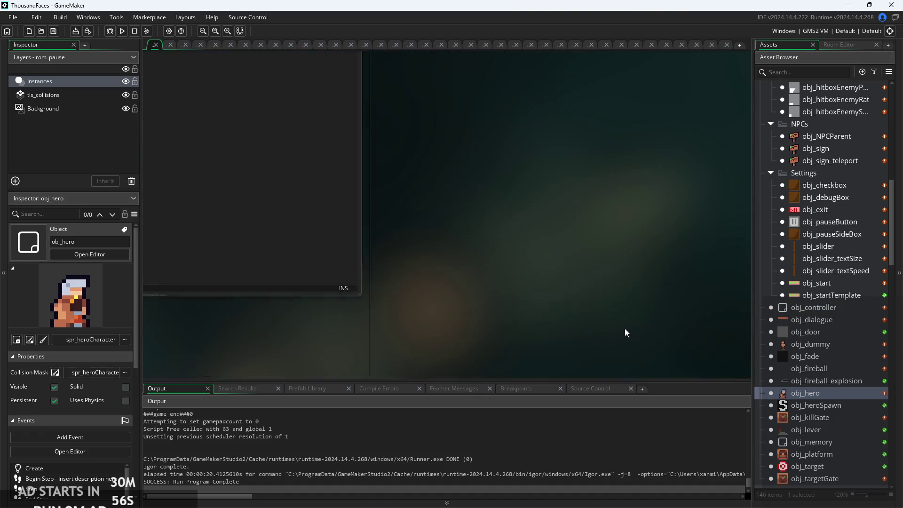
pyautogui.keyDown('ctrl'); pyautogui.scroll(3, 566, 276); pyautogui.keyUp('ctrl')
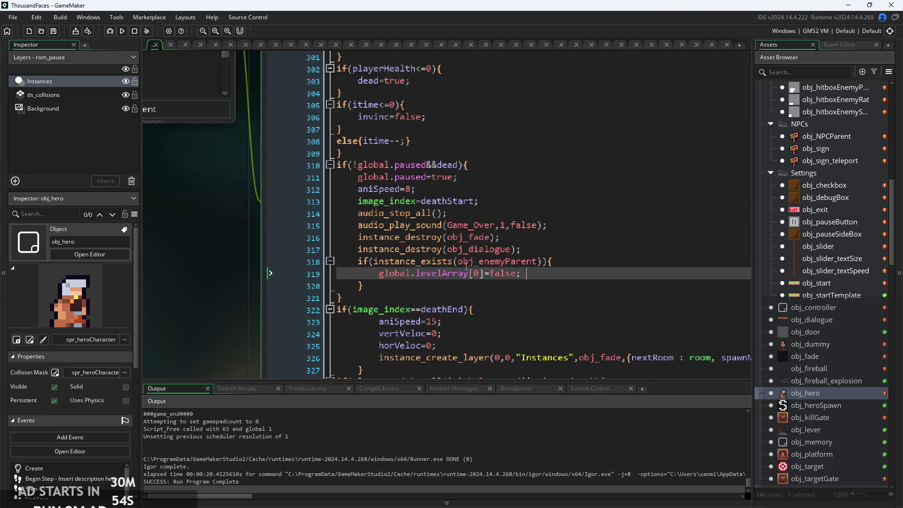
pyautogui.keyDown('ctrl'); pyautogui.scroll(2, 466, 266); pyautogui.keyUp('ctrl')
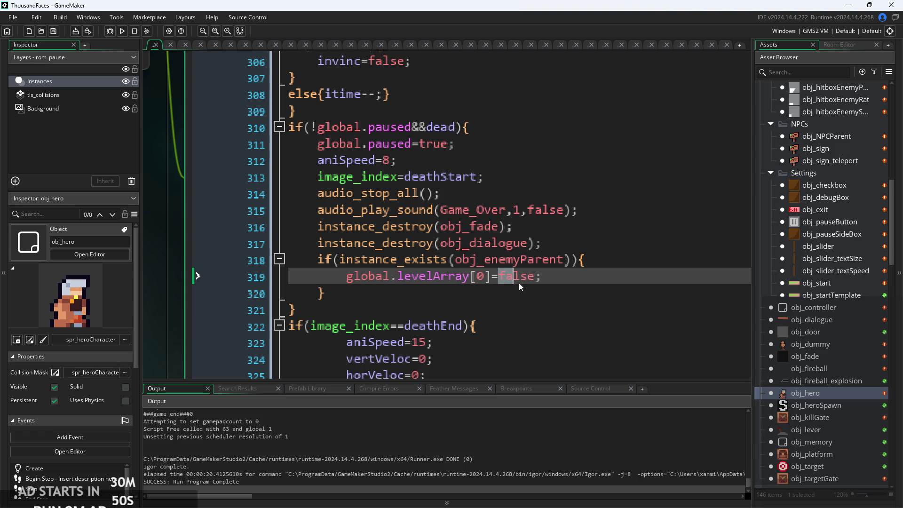
pyautogui.click(608, 260)
pyautogui.click(608, 276)
pyautogui.click(589, 278)
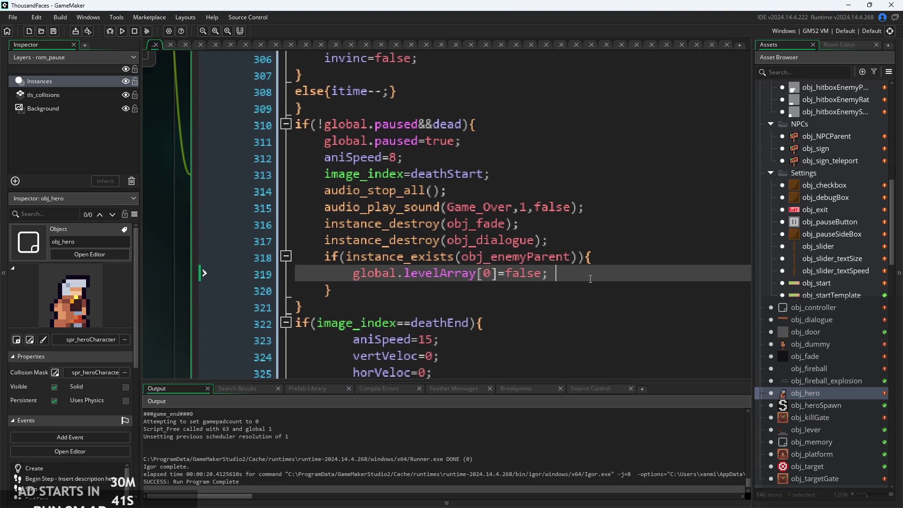
# Step: Change the levelArray index from 0 to global.progress-1 and save
pyautogui.press('Left')
pyautogui.press('Left')
pyautogui.press('Left')
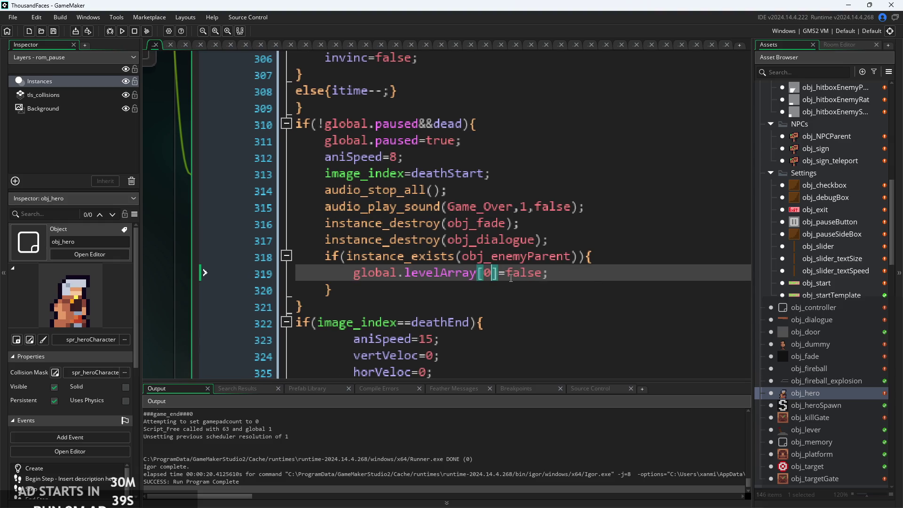
pyautogui.press('BackSpace')
pyautogui.write('global.pr')
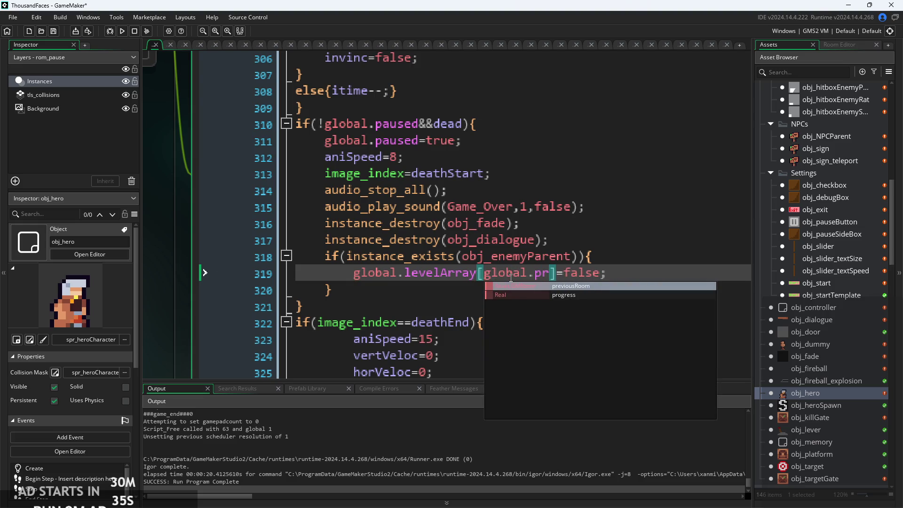
pyautogui.press('Down')
pyautogui.press('Return')
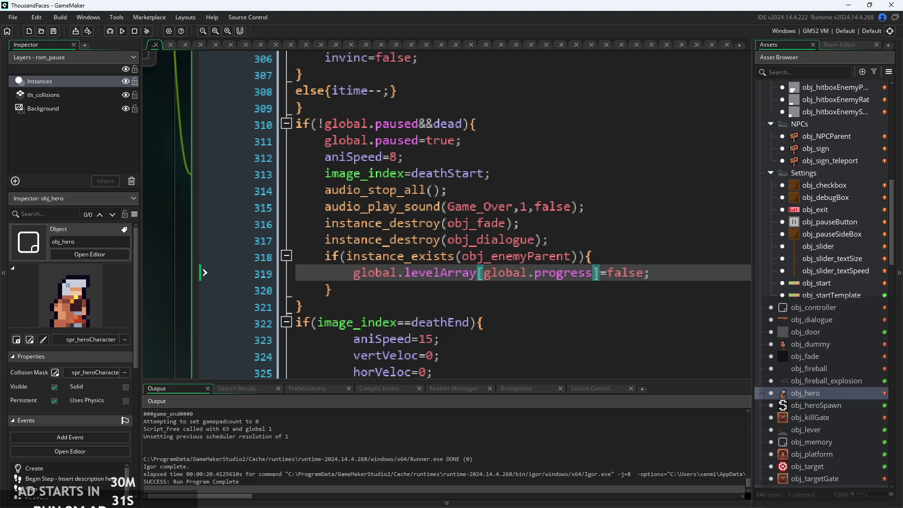
pyautogui.write('-1')
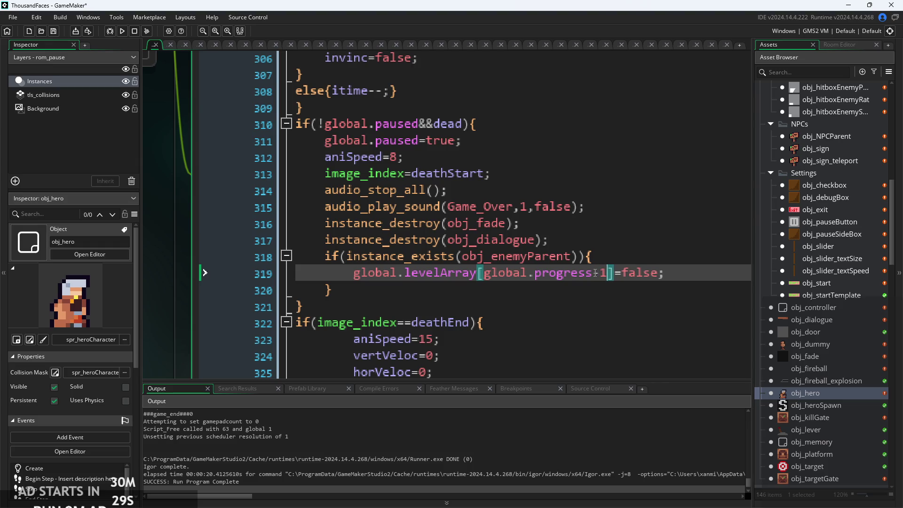
pyautogui.hotkey('ctrl', 's')
# Step: Find and select obj_controller in the Asset Browser
pyautogui.scroll(2, 816, 323)
pyautogui.scroll(1, 808, 281)
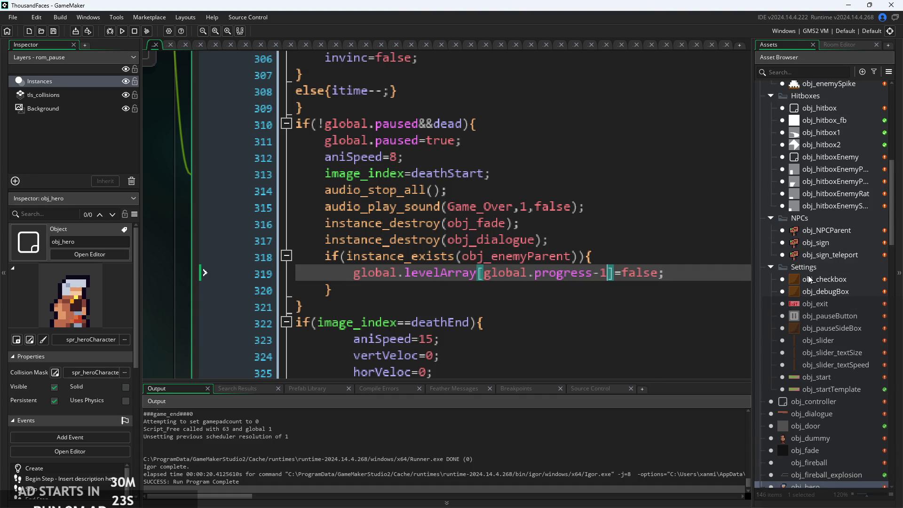
pyautogui.scroll(-2, 819, 262)
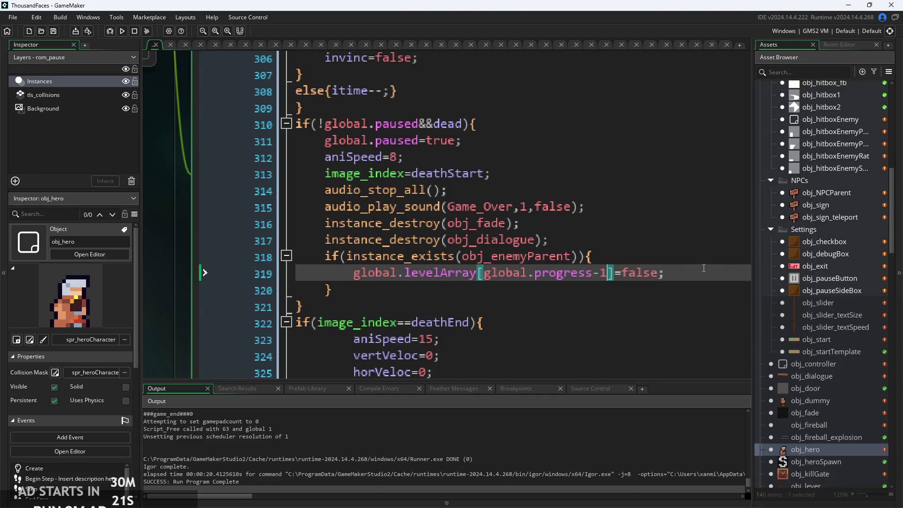
pyautogui.scroll(3, 834, 279)
pyautogui.scroll(2, 834, 279)
pyautogui.scroll(-5, 834, 278)
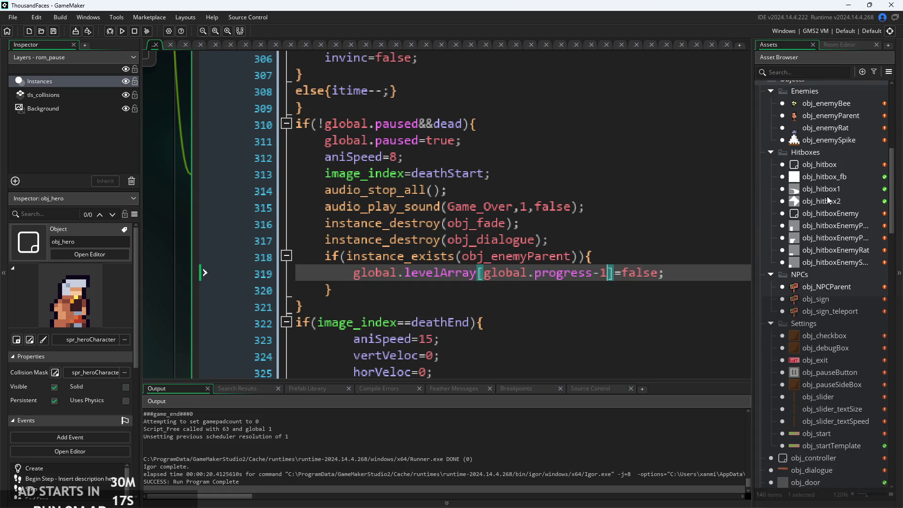
pyautogui.scroll(-10, 827, 207)
pyautogui.click(814, 253)
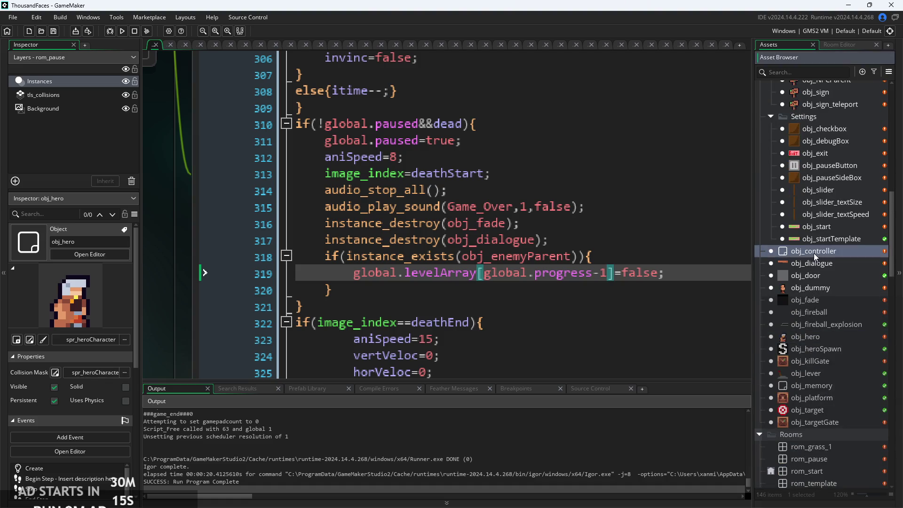
# Step: Open obj_controller and review its Create code's levelArray reset loop
pyautogui.doubleClick(813, 252)
pyautogui.scroll(3, 431, 266)
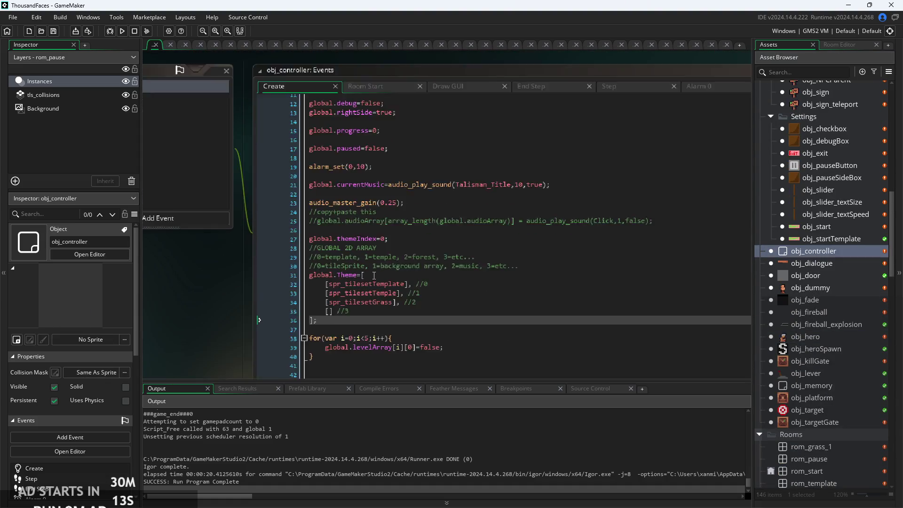
pyautogui.click(431, 266)
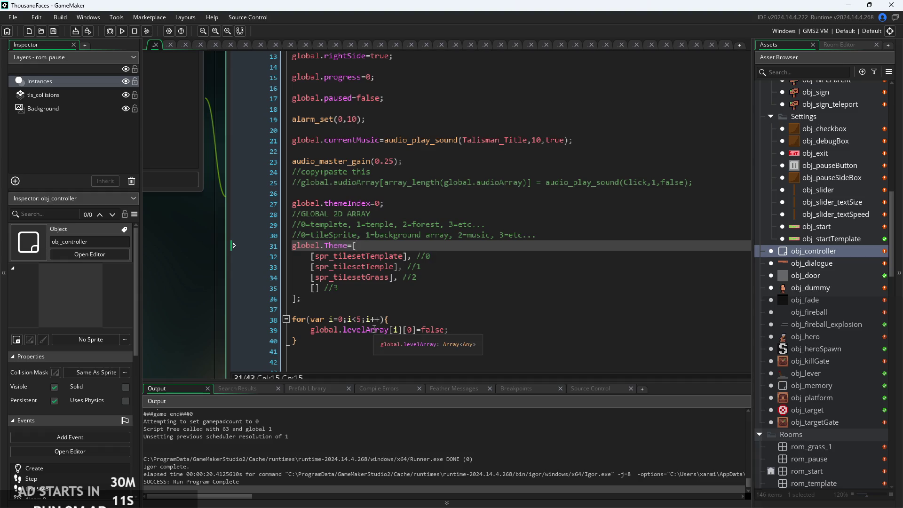
pyautogui.click(386, 334)
pyautogui.scroll(2, 385, 331)
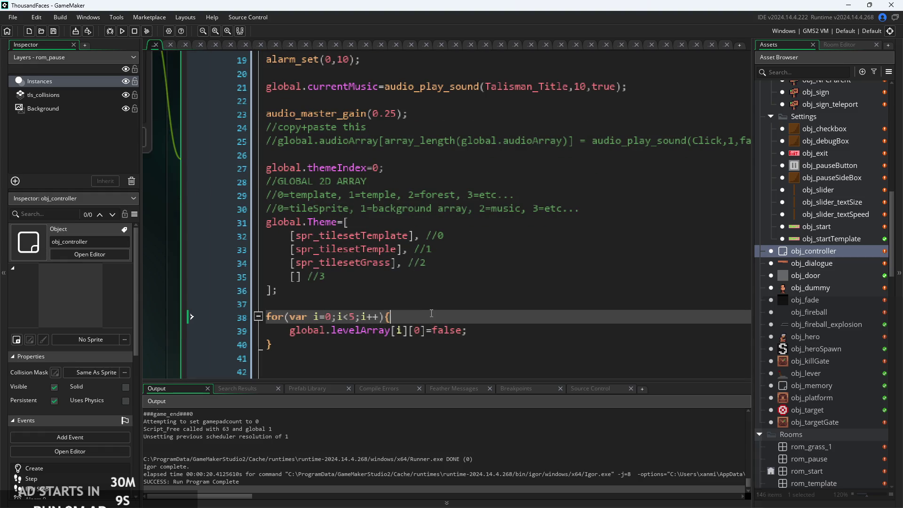
pyautogui.scroll(-2, 423, 311)
pyautogui.click(414, 303)
pyautogui.scroll(-4, 813, 217)
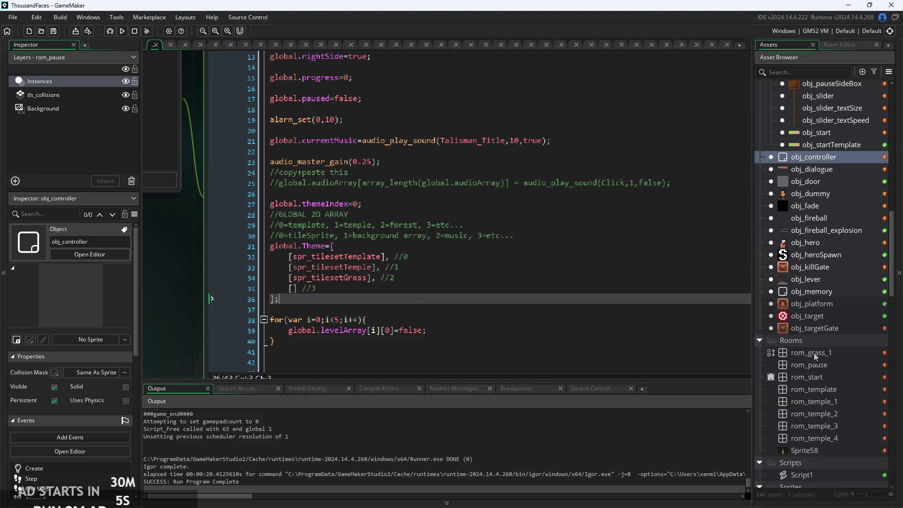
pyautogui.click(832, 354)
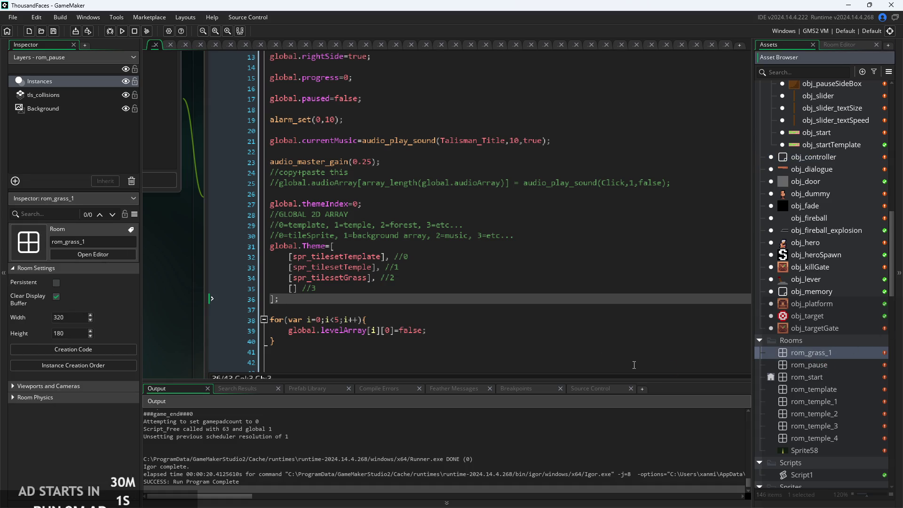
pyautogui.click(540, 331)
pyautogui.scroll(-3, 541, 339)
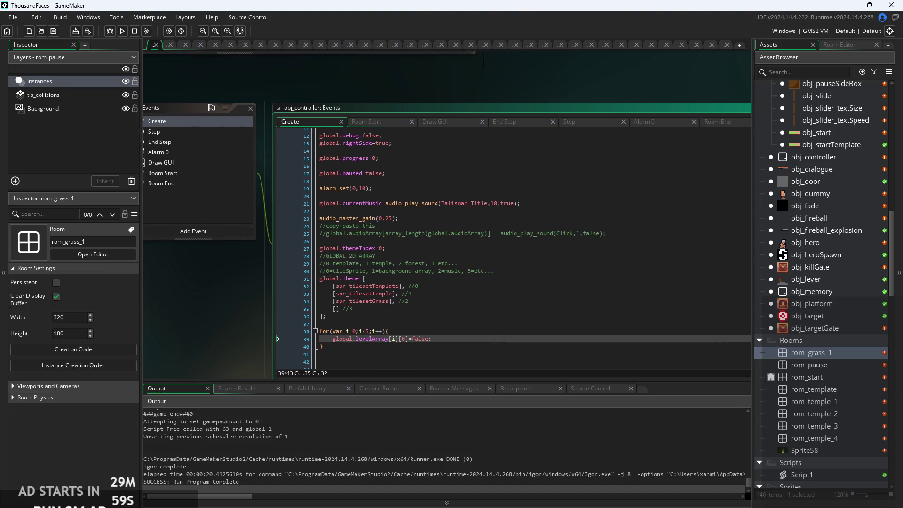
pyautogui.moveTo(499, 331)
pyautogui.mouseDown()
pyautogui.moveTo(465, 212)
pyautogui.moveTo(435, 353)
pyautogui.mouseUp()
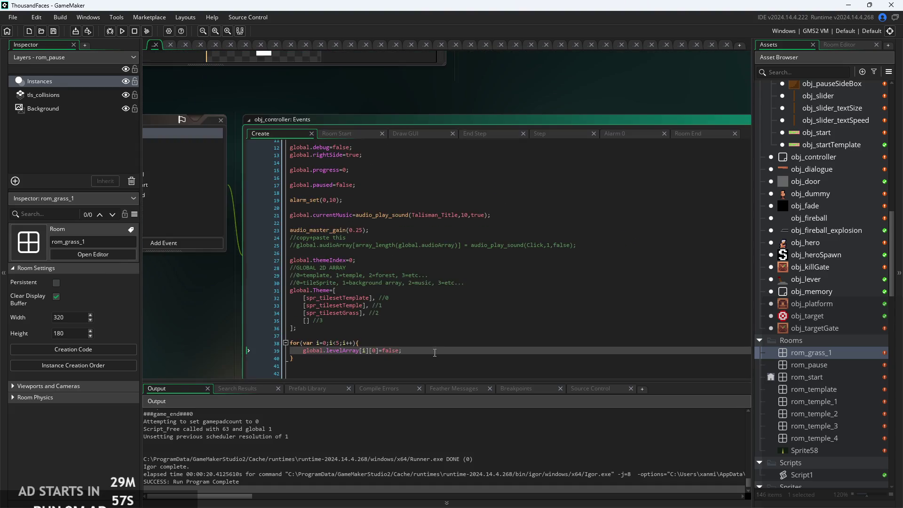
# Step: Inspect the Room End progress check and its levelArray assignment
pyautogui.click(692, 134)
pyautogui.click(383, 169)
pyautogui.scroll(2, 389, 189)
pyautogui.scroll(2, 390, 188)
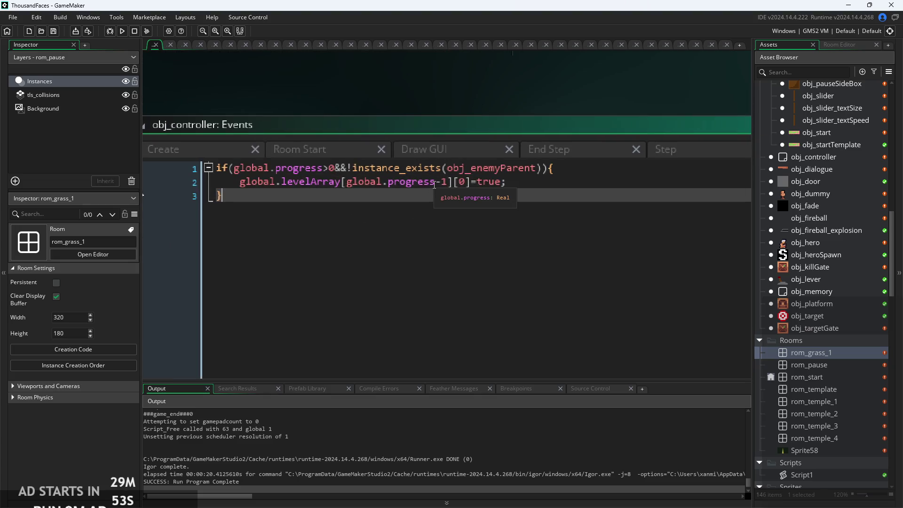
pyautogui.click(442, 182)
pyautogui.click(450, 187)
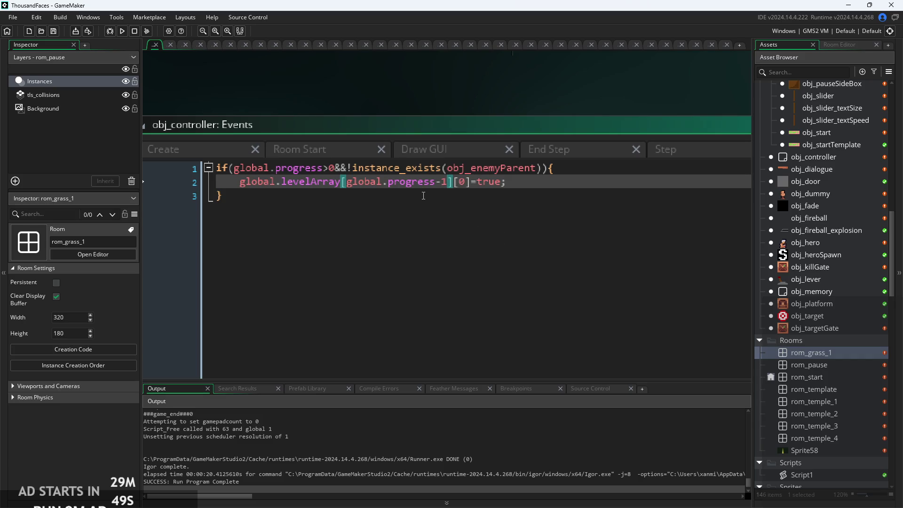
pyautogui.click(336, 168)
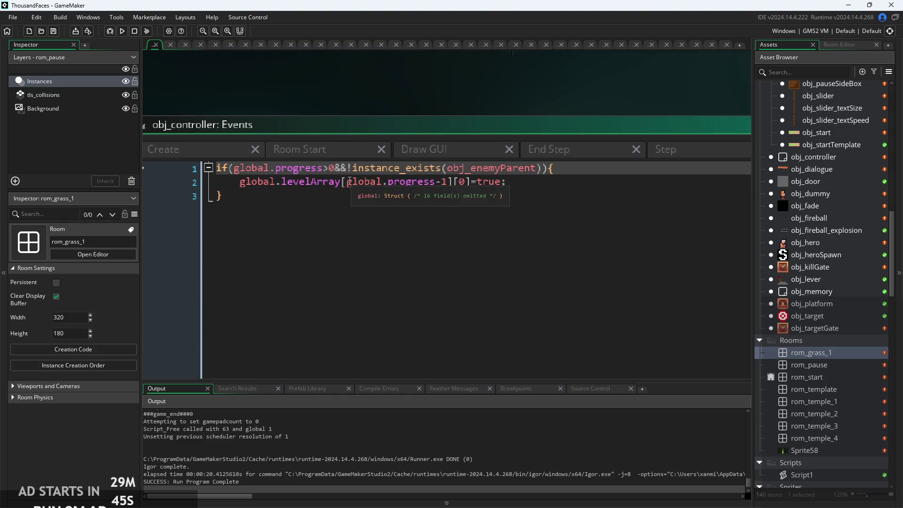
pyautogui.scroll(-3, 292, 183)
pyautogui.click(296, 181)
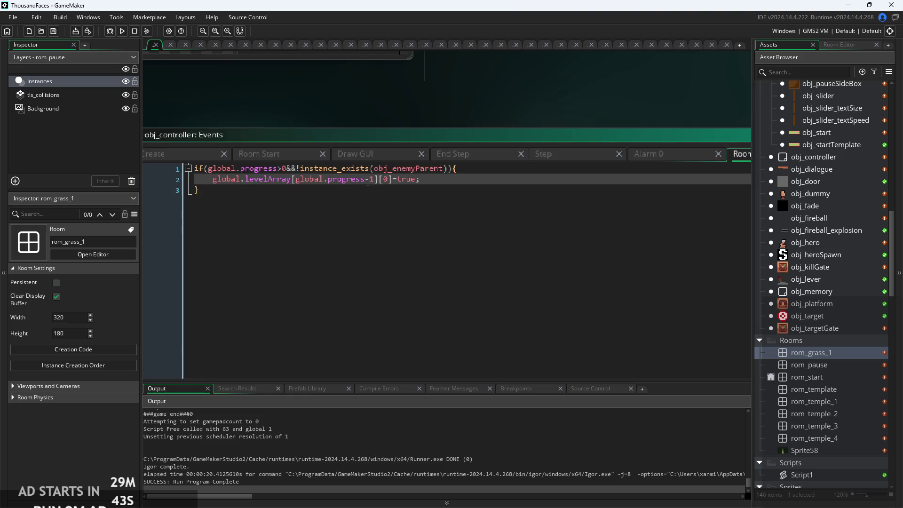
pyautogui.scroll(3, 368, 182)
pyautogui.click(454, 181)
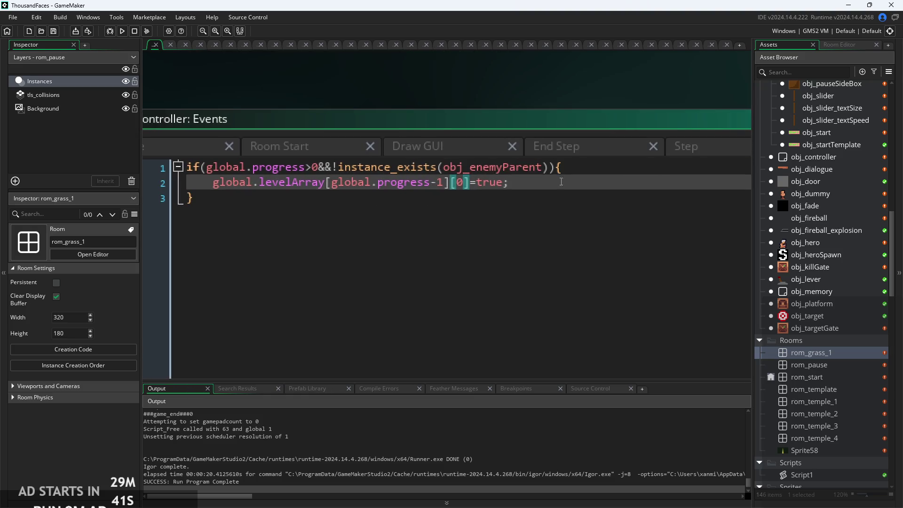
pyautogui.scroll(1, 547, 181)
# Step: Append &&room!=rom_pause to the Room End condition and run the game
pyautogui.click(552, 168)
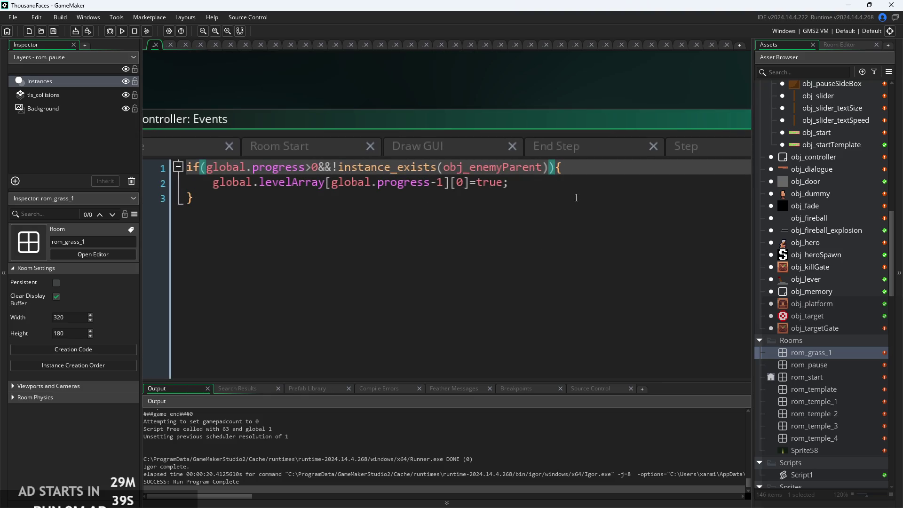
pyautogui.write('&&')
pyautogui.write('room!')
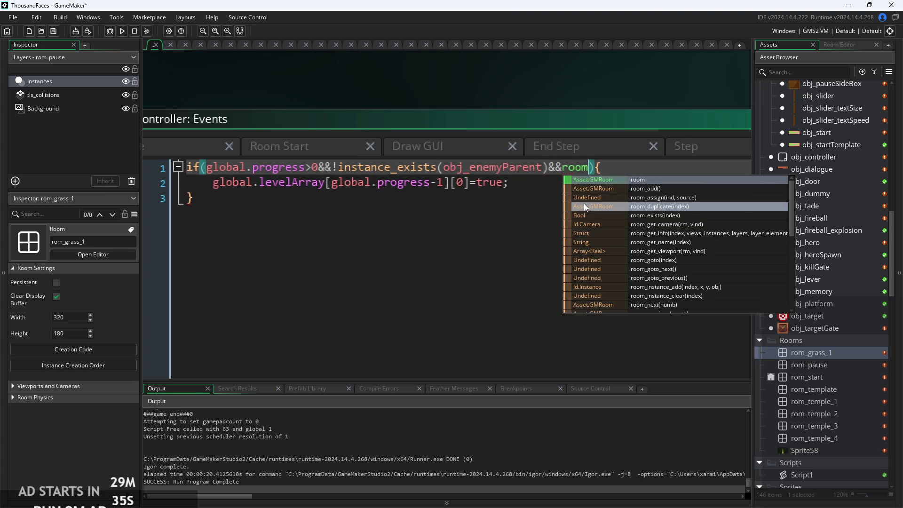
pyautogui.write('=rom_p')
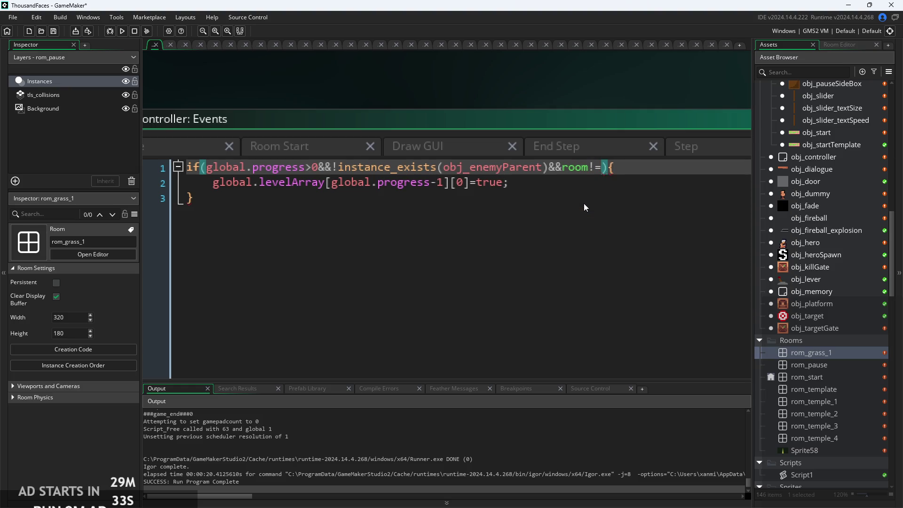
pyautogui.press('Return')
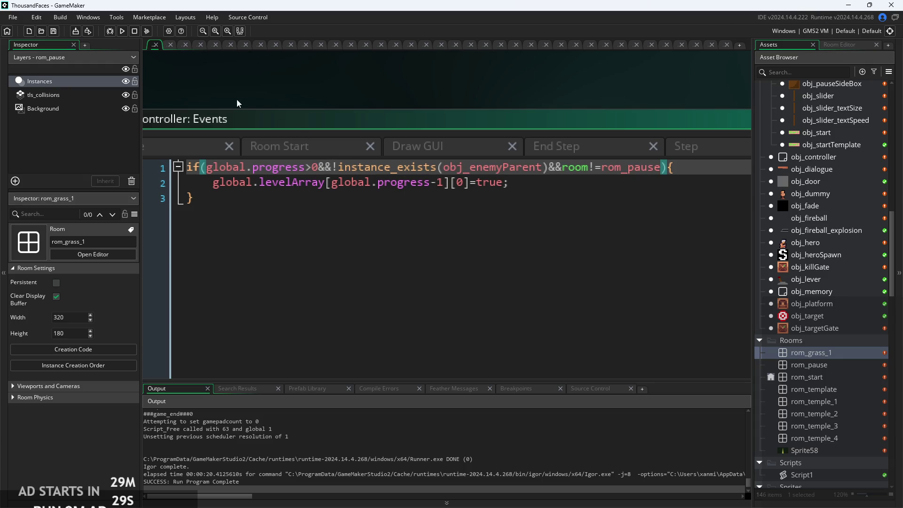
pyautogui.click(122, 31)
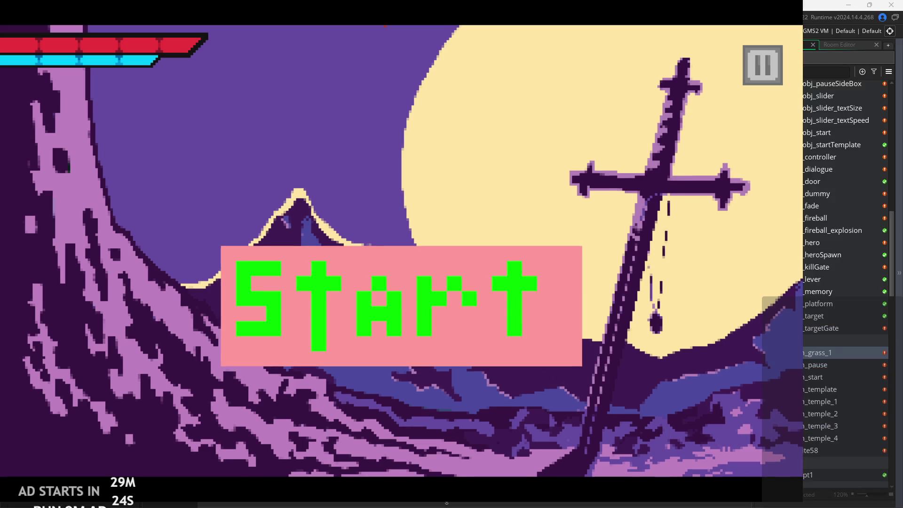
# Step: Play the level until the levelArray index error appears, then abort
pyautogui.click(497, 274)
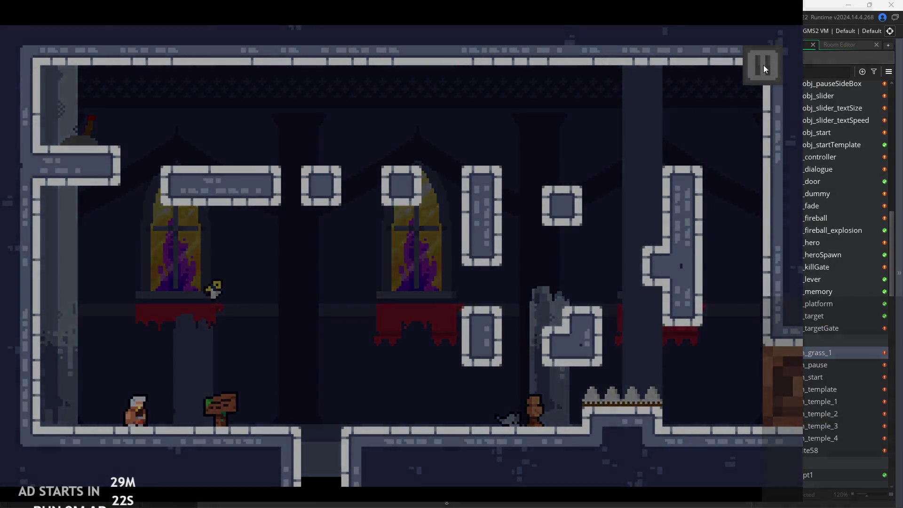
pyautogui.click(763, 65)
pyautogui.click(765, 66)
pyautogui.press('Right')
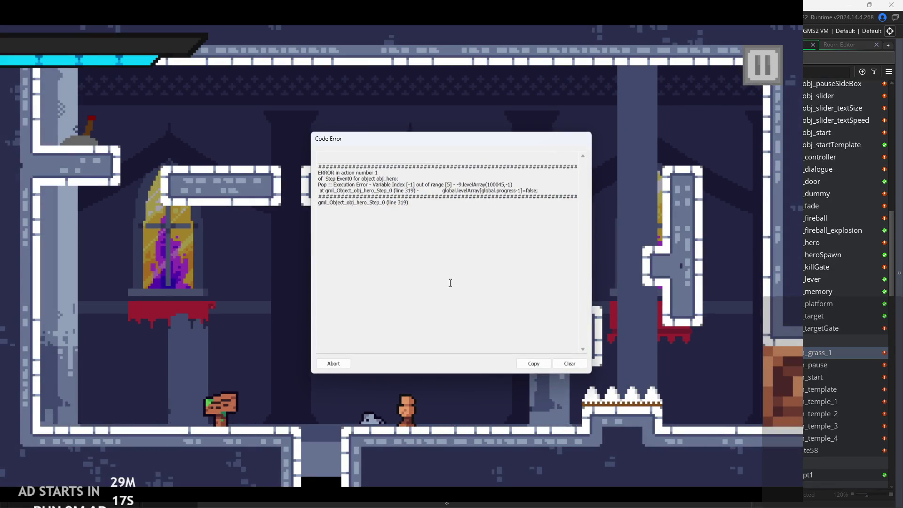
pyautogui.click(347, 366)
# Step: Open obj_hero's Step code at the failing levelArray line 319
pyautogui.doubleClick(803, 242)
pyautogui.scroll(3, 542, 293)
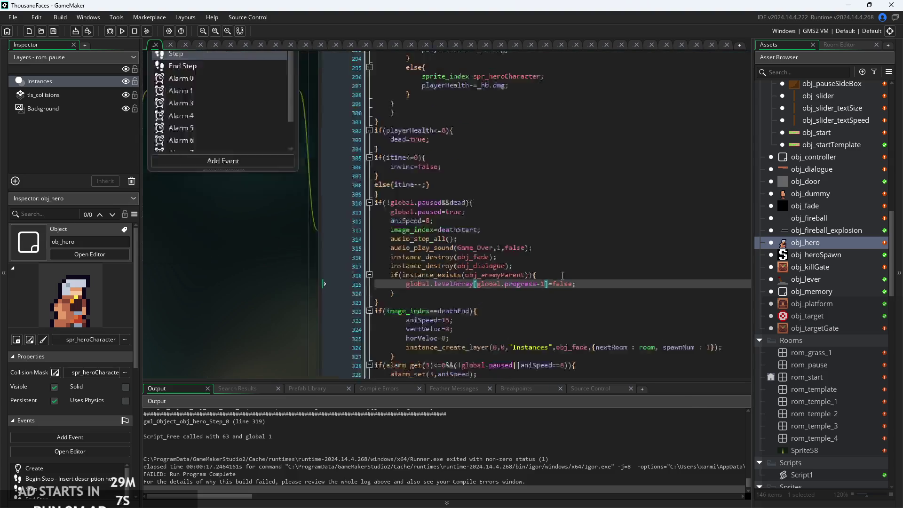
pyautogui.scroll(3, 543, 290)
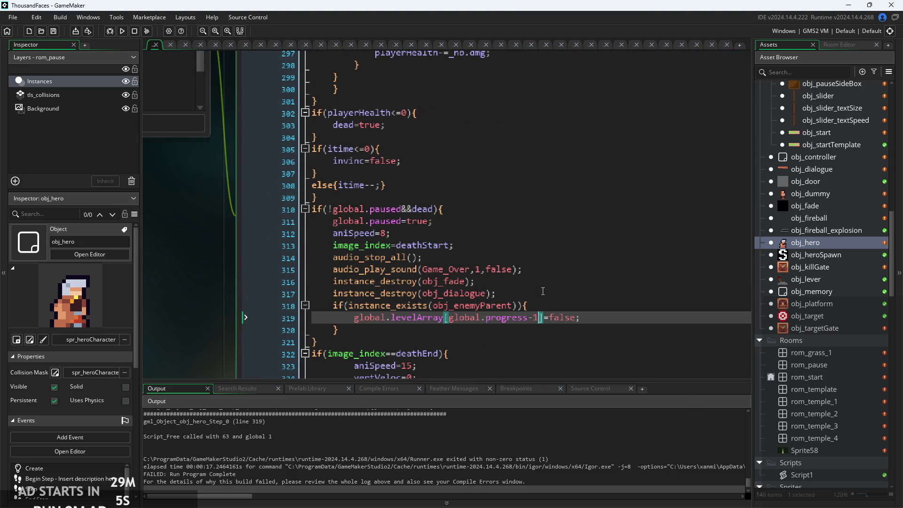
pyautogui.click(541, 285)
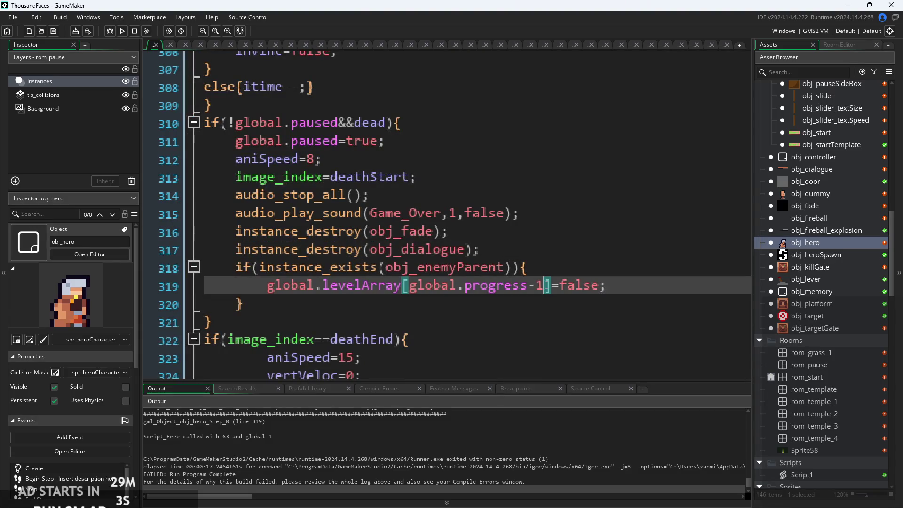
pyautogui.scroll(-1, 595, 288)
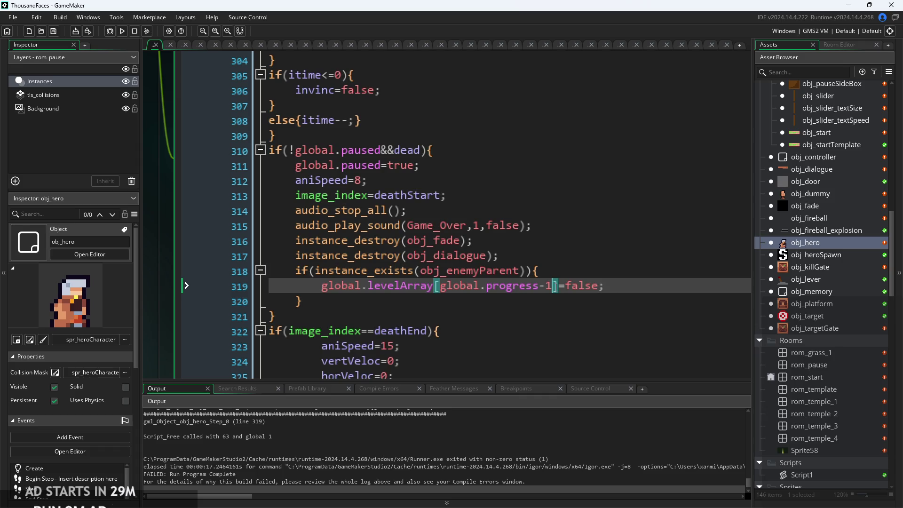
# Step: Comment out the enemy-check block on lines 318–320 with Ctrl+K, then save and run
pyautogui.press('Up')
pyautogui.press('Down')
pyautogui.click(620, 297)
pyautogui.press('Up')
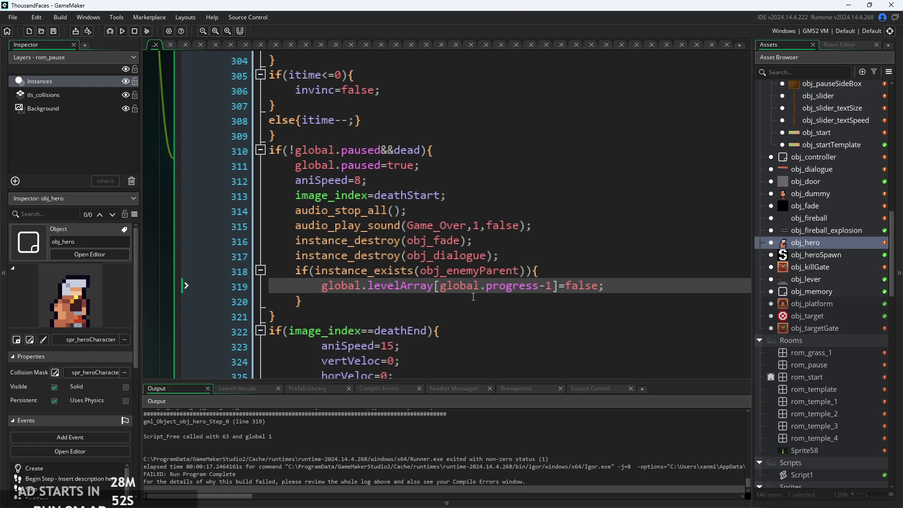
pyautogui.press('Down')
pyautogui.moveTo(303, 301)
pyautogui.mouseDown()
pyautogui.moveTo(270, 286)
pyautogui.moveTo(302, 272)
pyautogui.mouseUp()
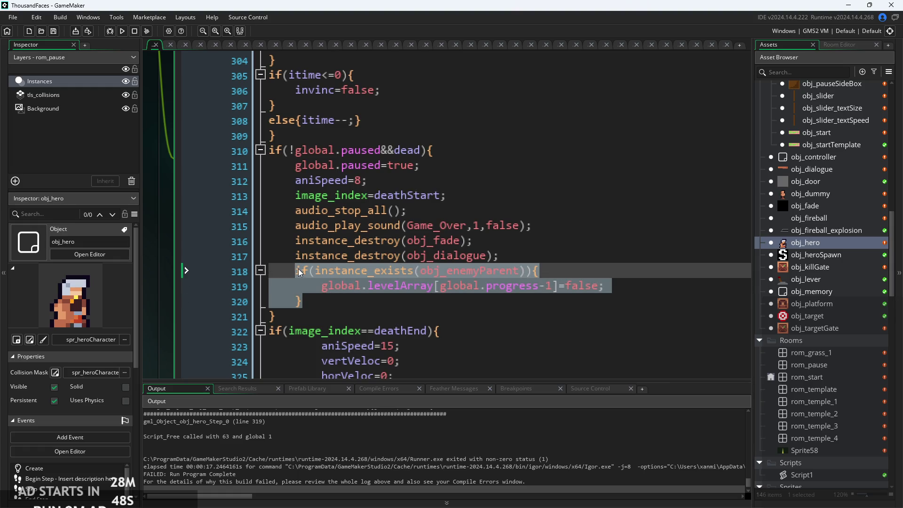
pyautogui.hotkey('ctrl', 'k')
pyautogui.click(395, 297)
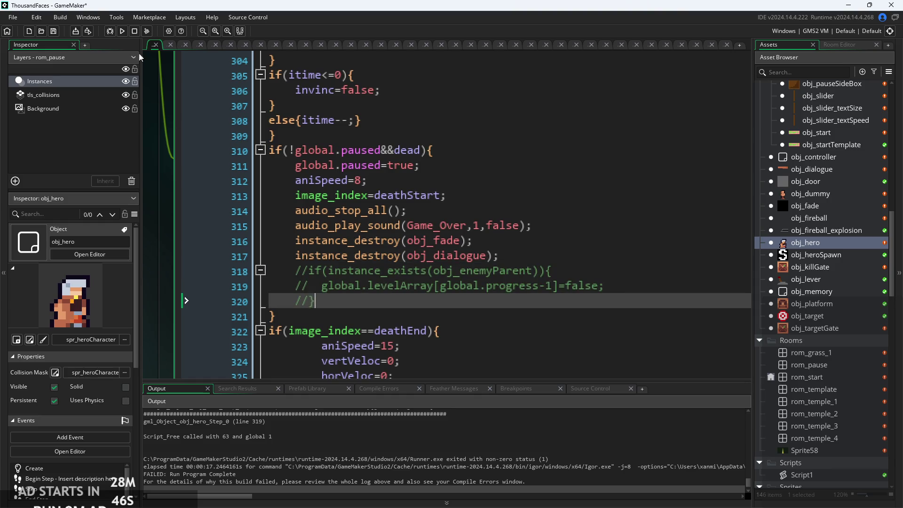
pyautogui.click(122, 32)
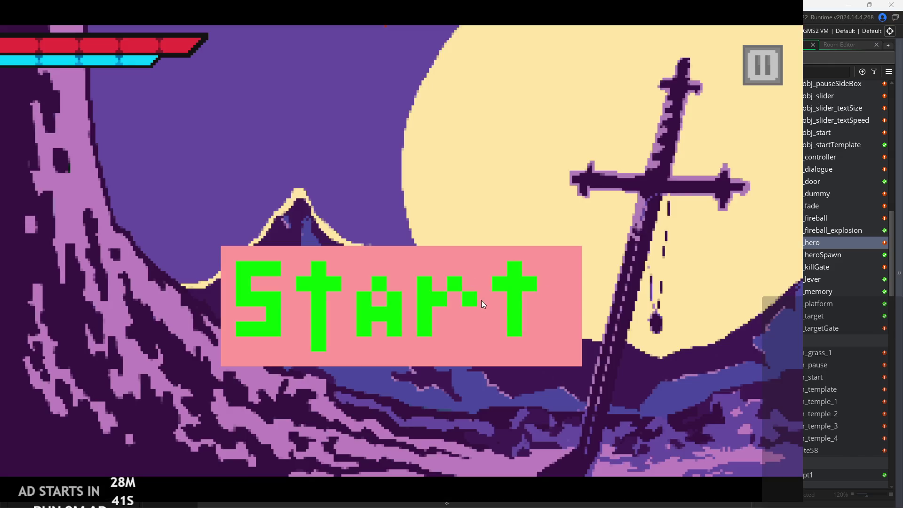
# Step: Play the level, walk the hero into the enemy, pause and resume repeatedly, then exit the game
pyautogui.click(481, 299)
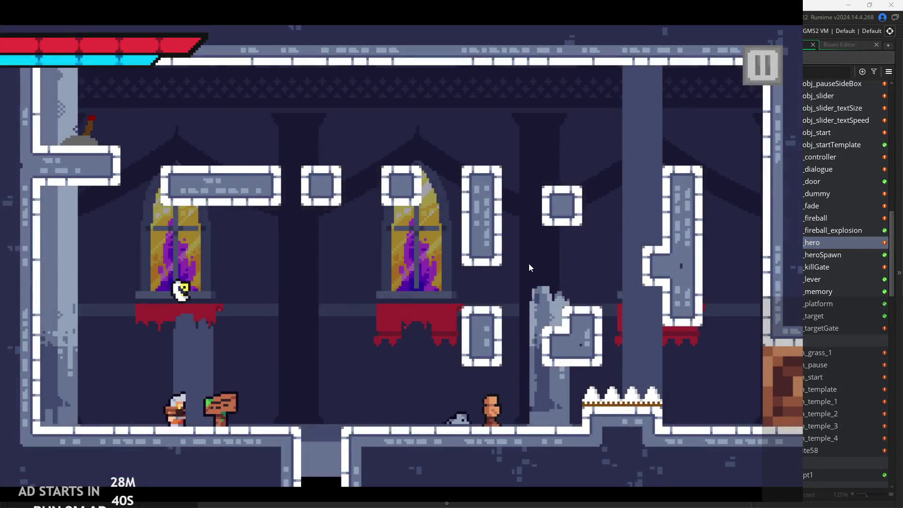
pyautogui.press('Right')
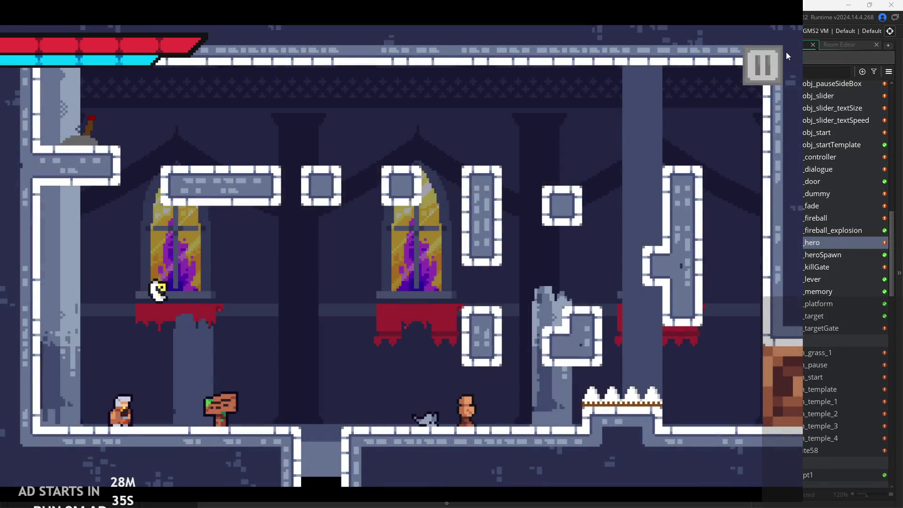
pyautogui.click(768, 69)
pyautogui.click(765, 69)
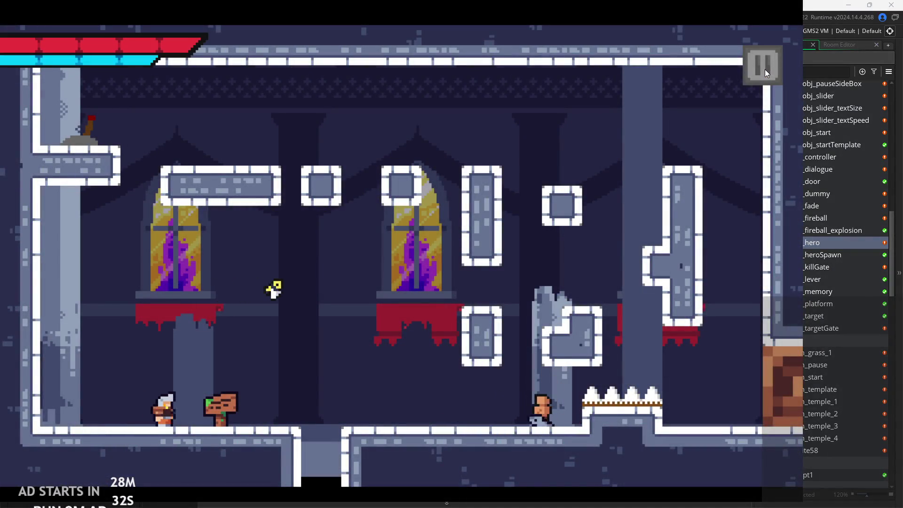
pyautogui.click(764, 69)
pyautogui.click(765, 69)
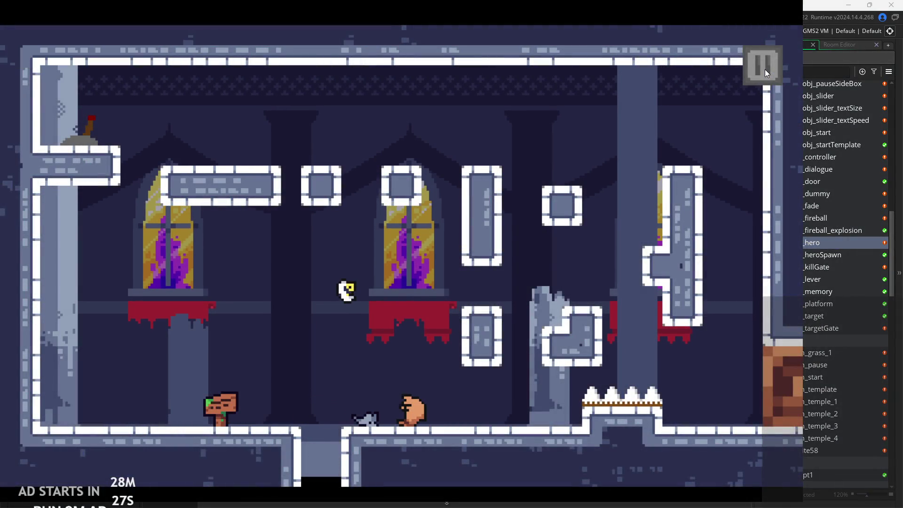
pyautogui.click(765, 69)
pyautogui.click(764, 69)
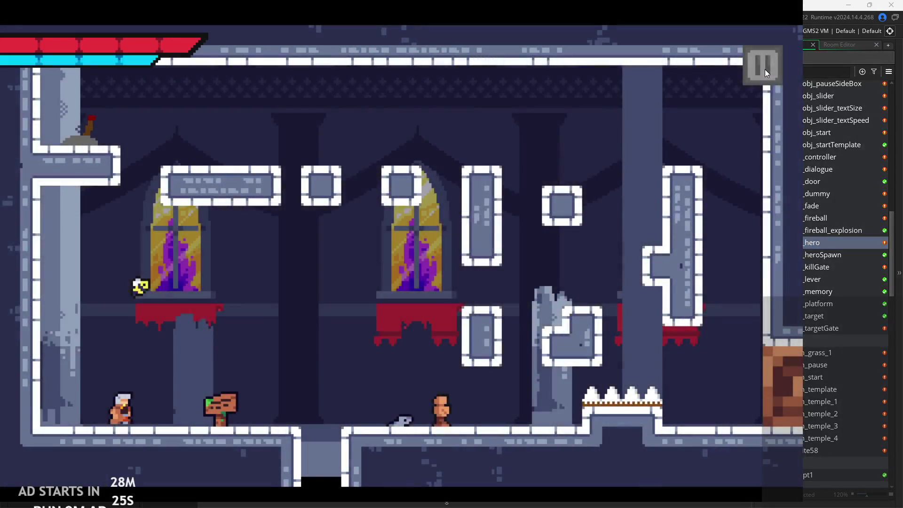
pyautogui.click(764, 69)
pyautogui.click(764, 69)
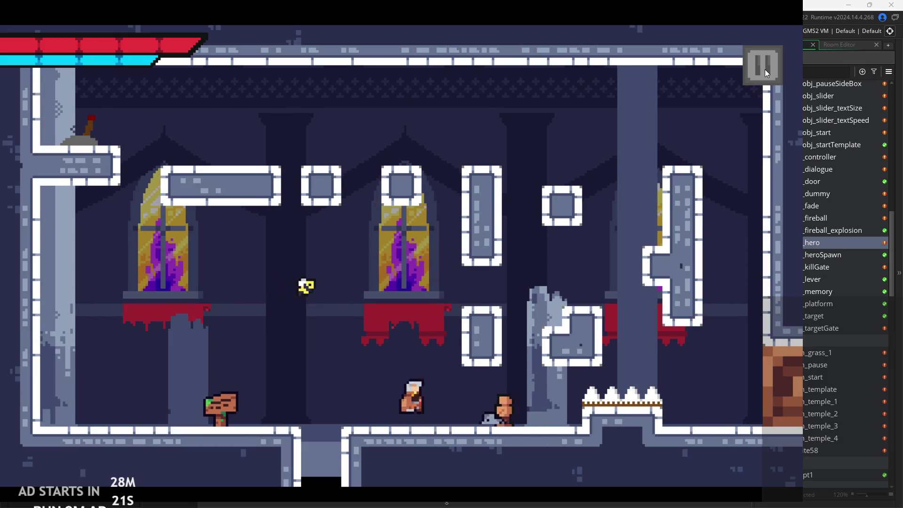
pyautogui.click(764, 69)
pyautogui.click(642, 419)
# Step: Delete the commented-out progress-reset lines 318–320 from obj_hero's step code
pyautogui.hotkey('shift', 'Home')
pyautogui.hotkey('shift', 'Up')
pyautogui.hotkey('shift', 'Up')
pyautogui.hotkey('ctrl', 'c')
pyautogui.press('BackSpace')
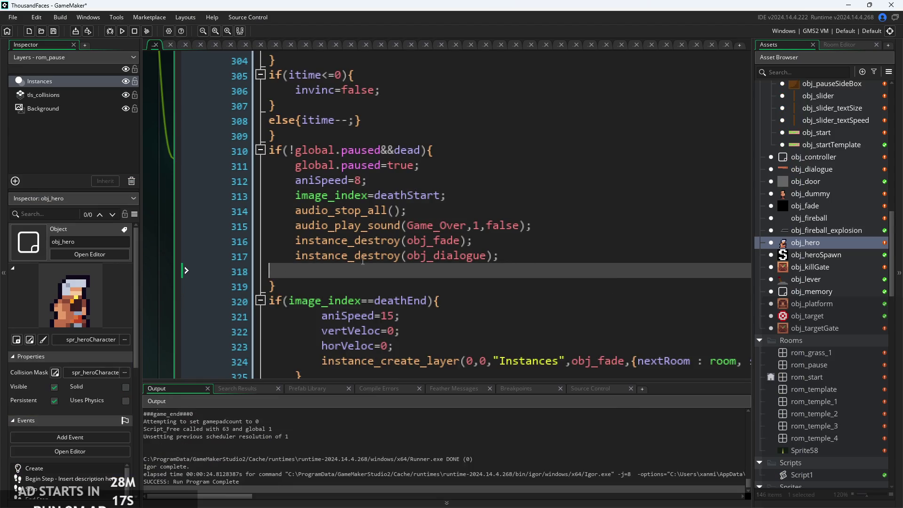
# Step: Remove the leftover blank line 318 so the death block ends after destroying obj_dialogue
pyautogui.press('BackSpace')
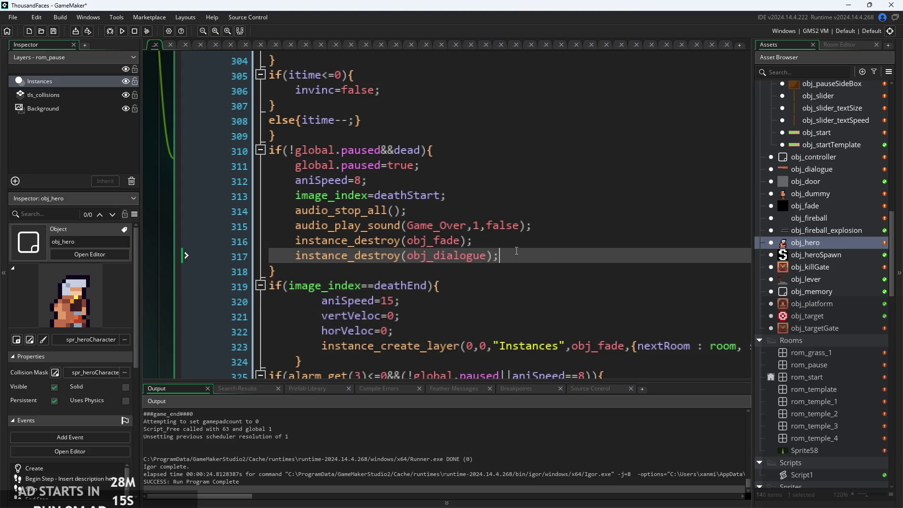
pyautogui.keyDown('ctrl'); pyautogui.scroll(-2, 552, 253); pyautogui.keyUp('ctrl')
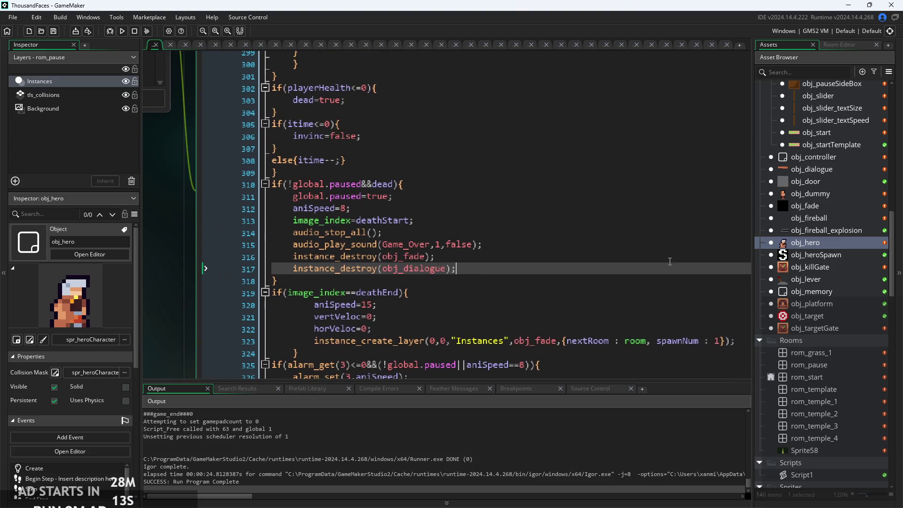
pyautogui.press('Return')
pyautogui.hotkey('ctrl', 'v')
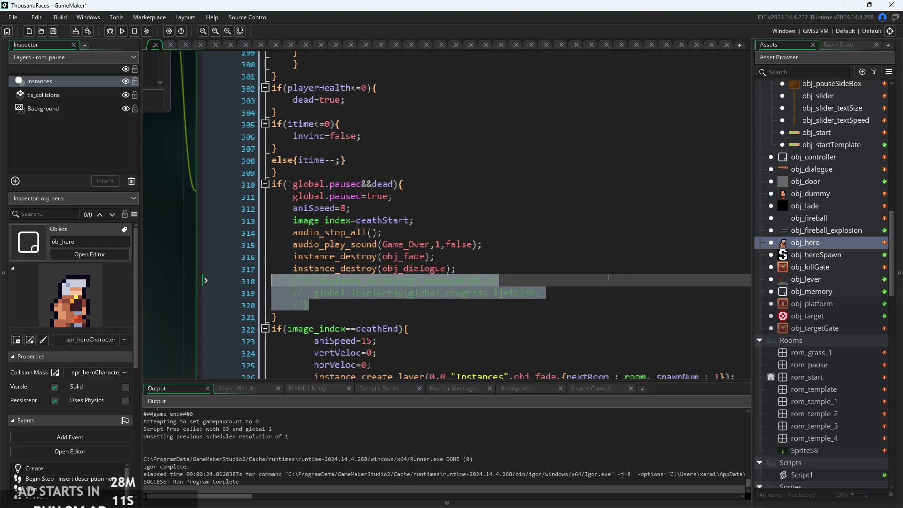
pyautogui.hotkey('ctrl', 'z')
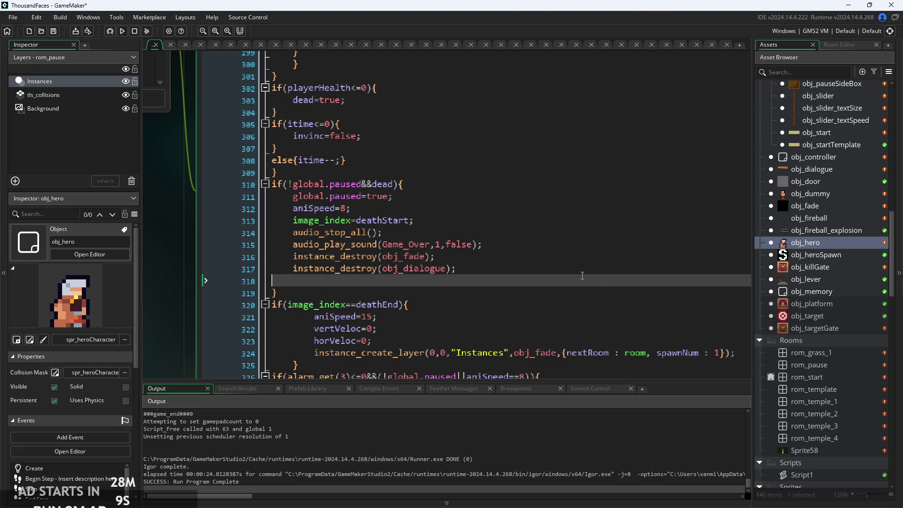
pyautogui.scroll(-1, 579, 269)
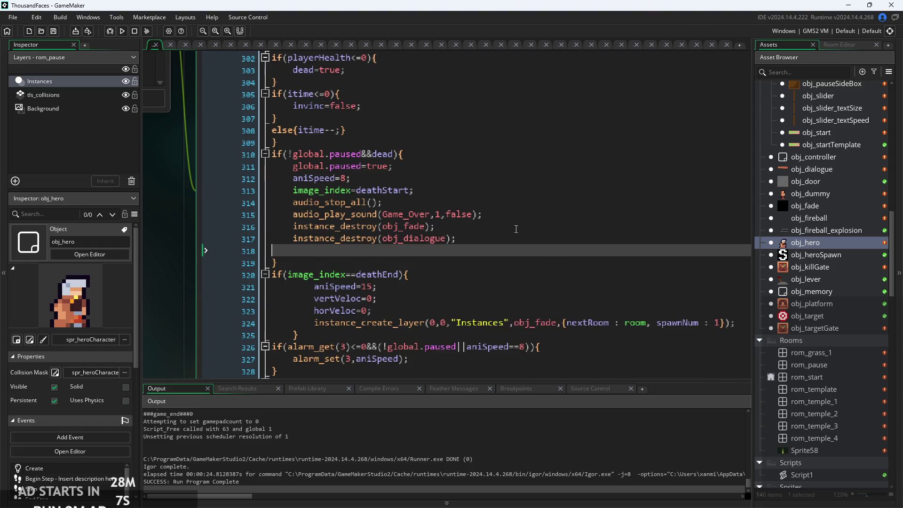
pyautogui.press('BackSpace')
# Step: Rebuild and run the game
pyautogui.scroll(-2, 496, 245)
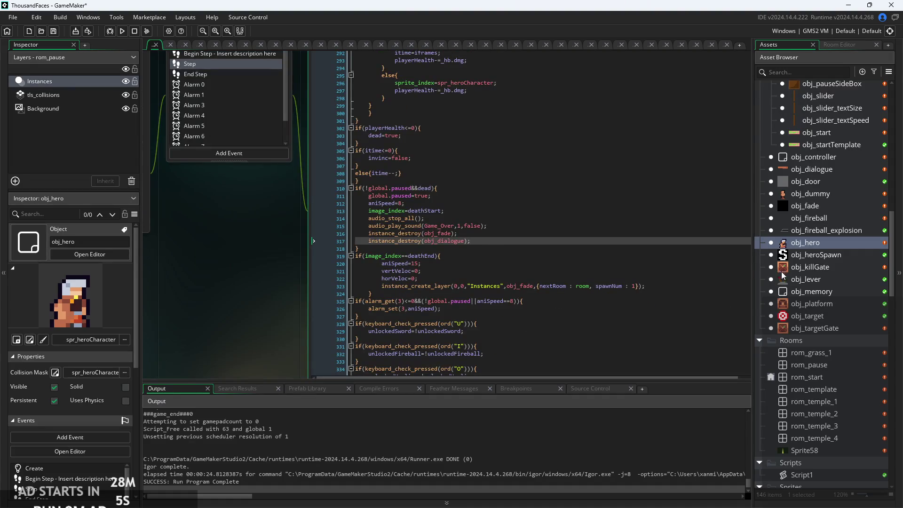
pyautogui.scroll(2, 776, 269)
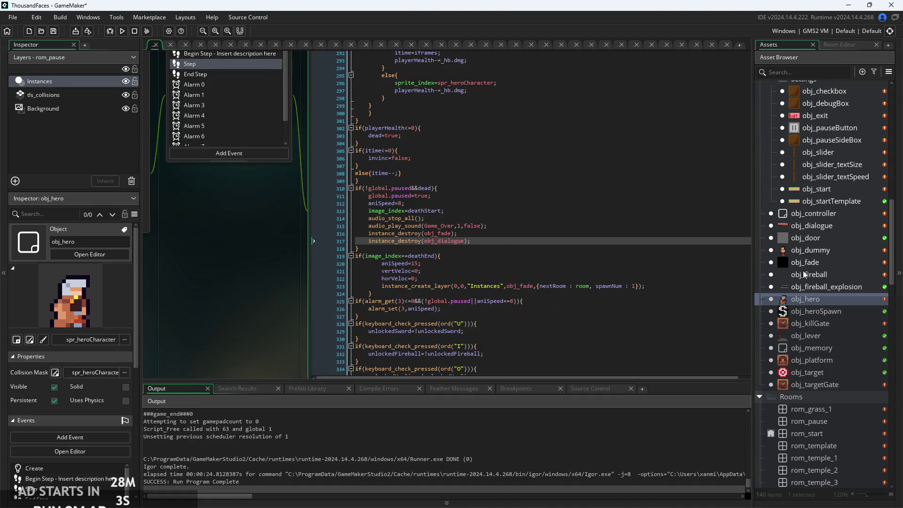
pyautogui.scroll(6, 806, 260)
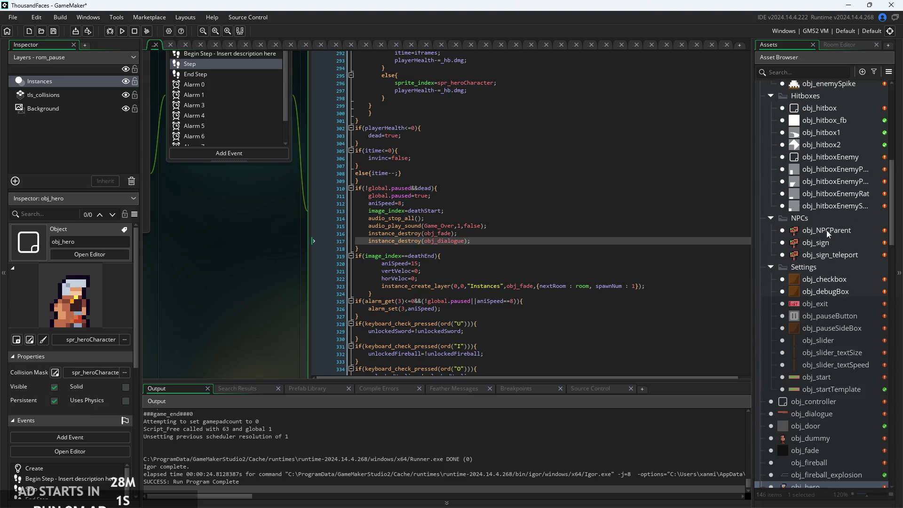
pyautogui.scroll(7, 828, 230)
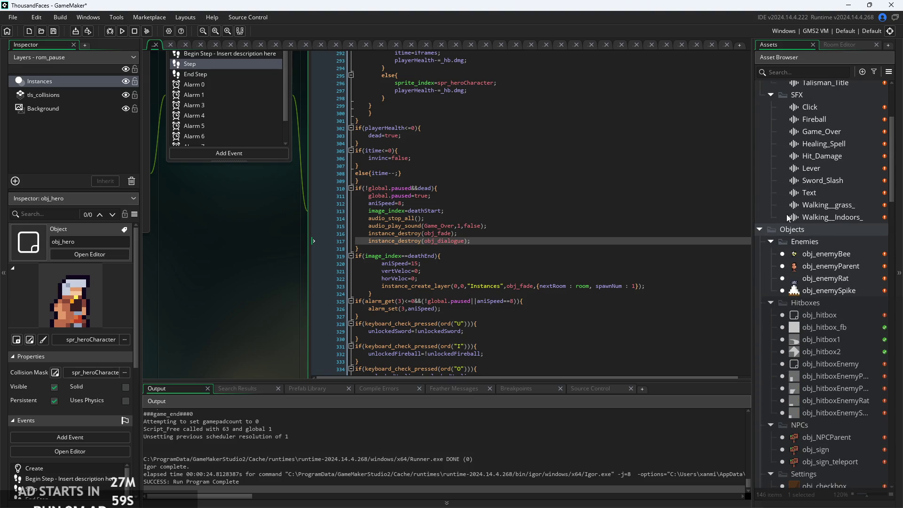
pyautogui.scroll(2, 825, 198)
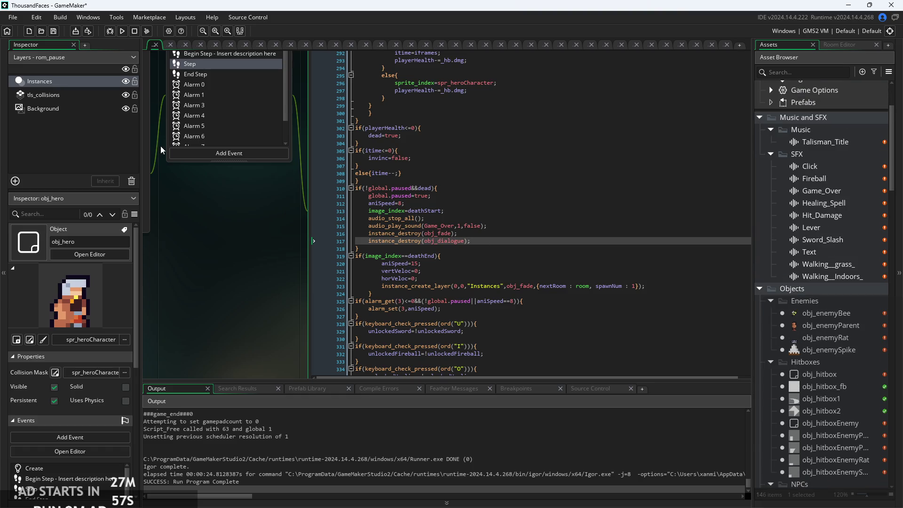
pyautogui.click(122, 31)
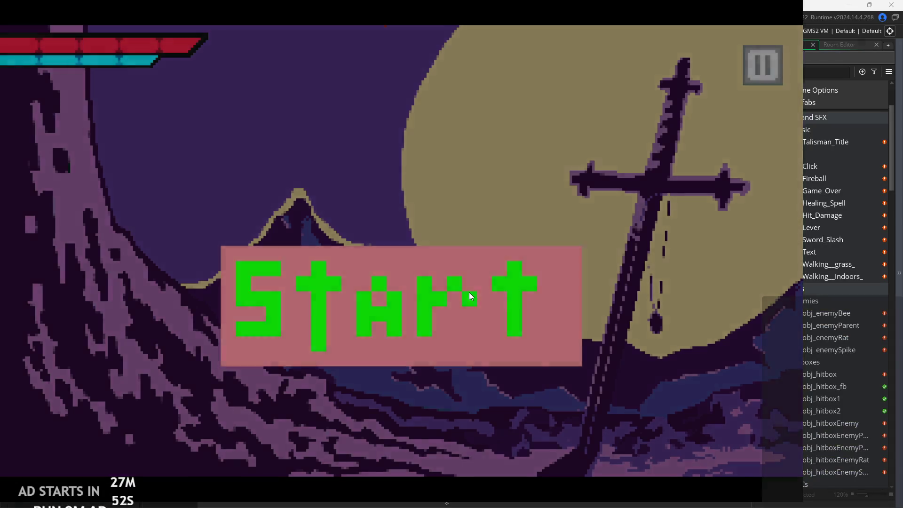
pyautogui.click(469, 292)
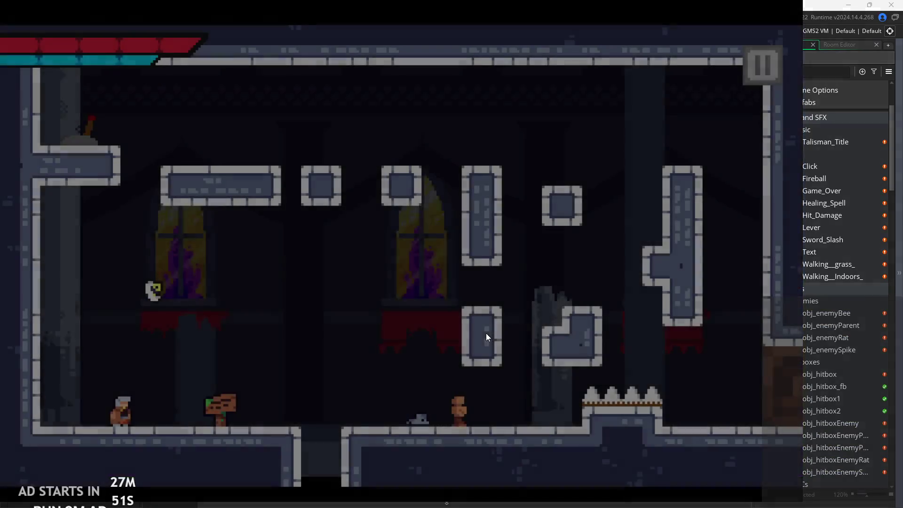
pyautogui.press('Right')
pyautogui.press('Left')
pyautogui.press('space')
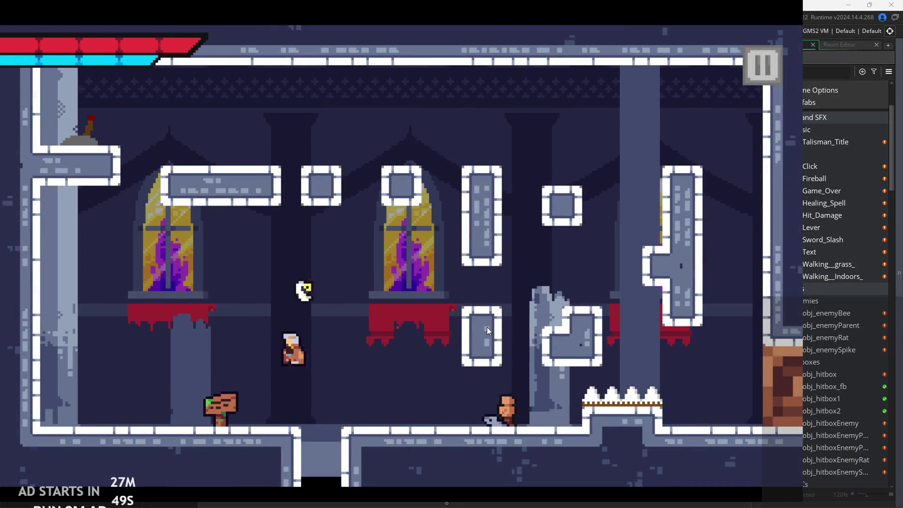
pyautogui.press('Right')
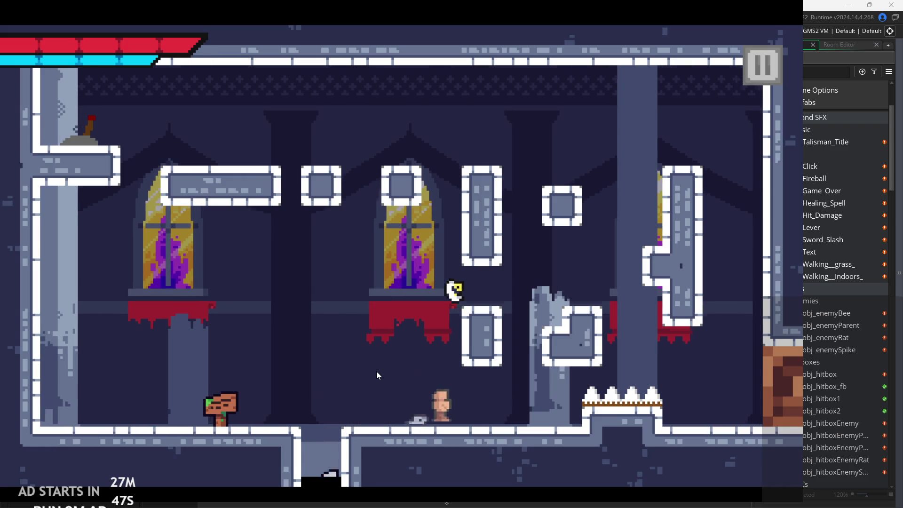
pyautogui.press('Right')
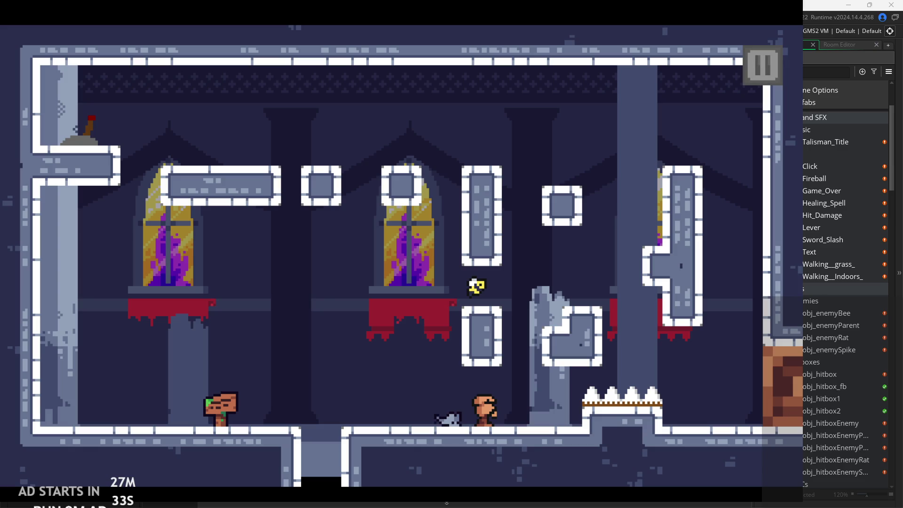
pyautogui.press('Escape')
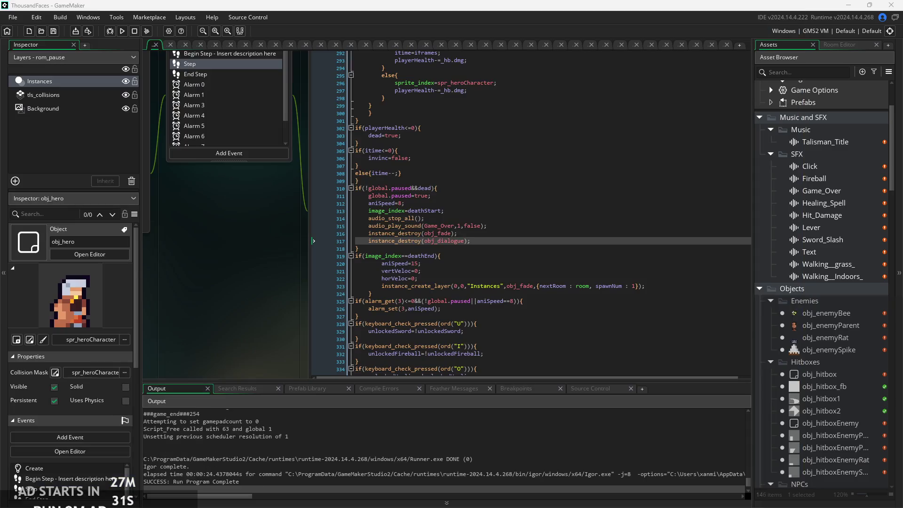
# Step: Run the game with Debug Stats enabled, start rom_temple_1, play, then stop the test
pyautogui.click(123, 32)
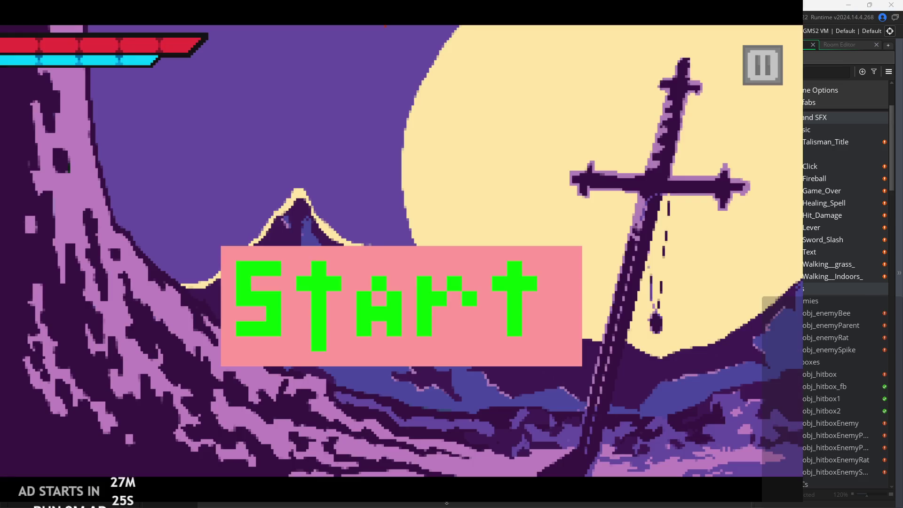
pyautogui.click(770, 87)
pyautogui.click(226, 118)
pyautogui.click(772, 61)
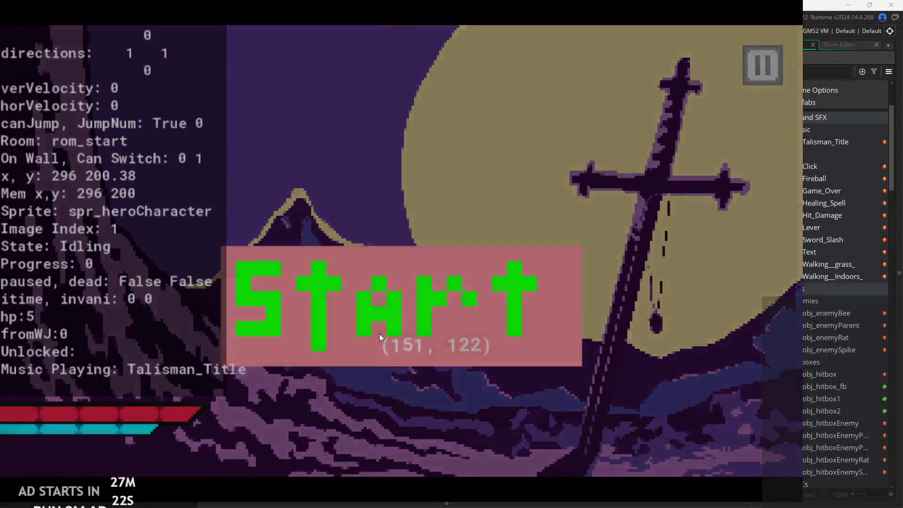
pyautogui.click(379, 334)
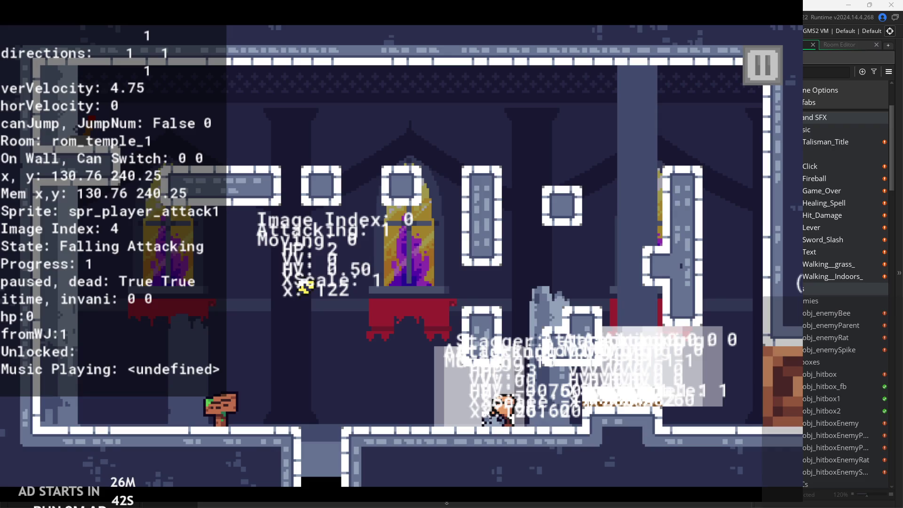
pyautogui.press('Escape')
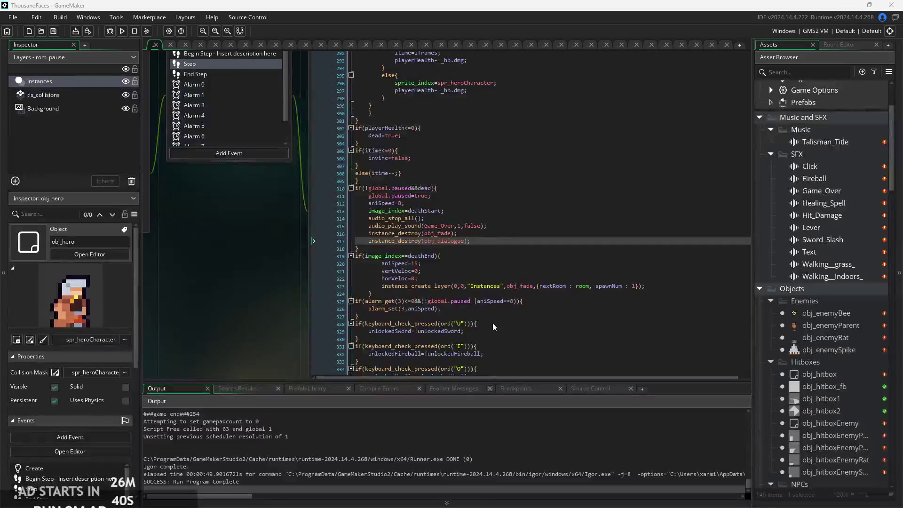
pyautogui.click(484, 316)
pyautogui.click(478, 289)
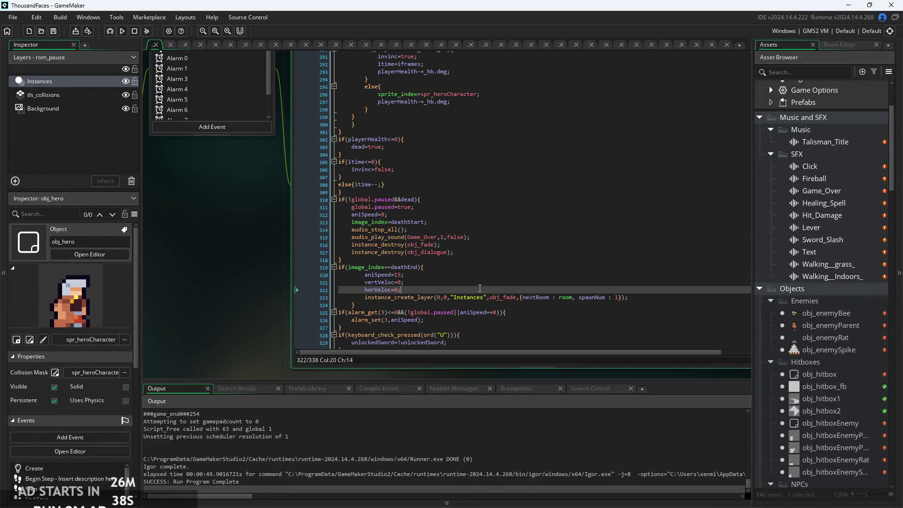
pyautogui.keyDown('ctrl'); pyautogui.scroll(3, 479, 288); pyautogui.keyUp('ctrl')
pyautogui.click(471, 269)
pyautogui.keyDown('ctrl'); pyautogui.scroll(3, 472, 269); pyautogui.keyUp('ctrl')
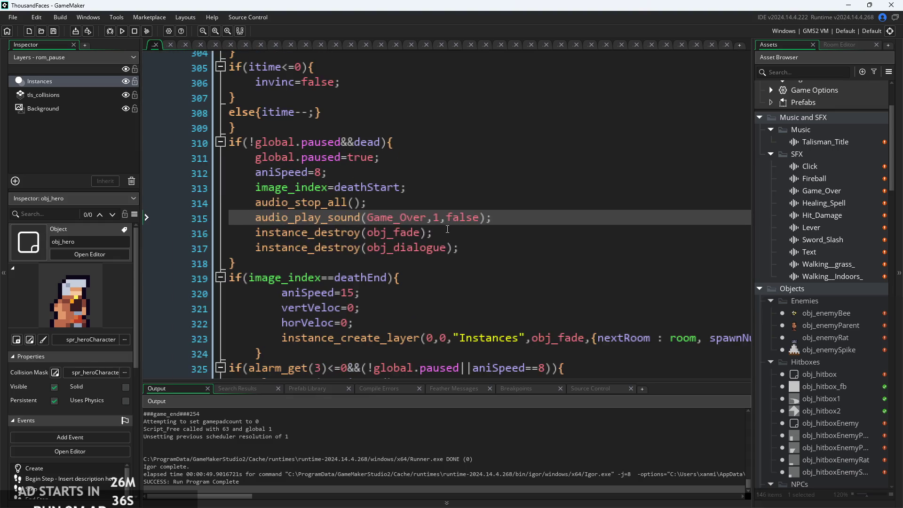
pyautogui.scroll(1, 487, 233)
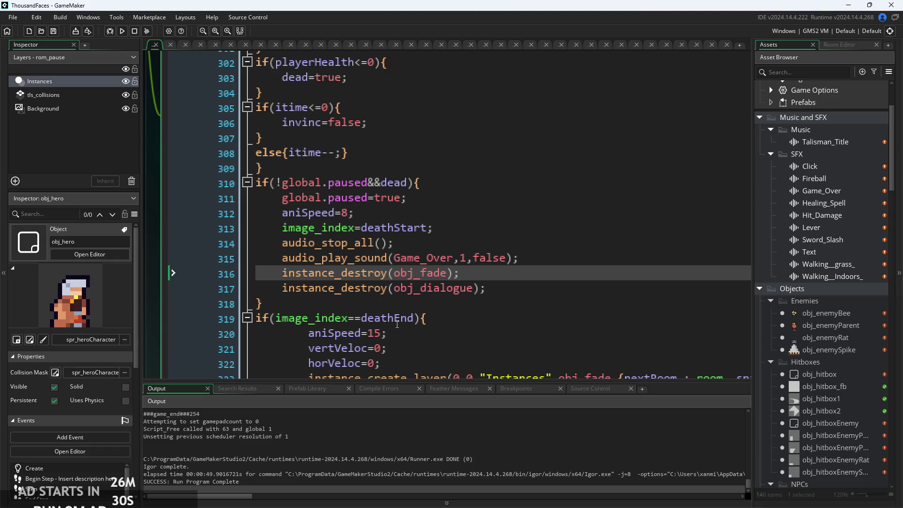
pyautogui.press('Down')
pyautogui.press('Down')
pyautogui.press('Down')
pyautogui.keyDown('ctrl'); pyautogui.scroll(-4, 479, 308); pyautogui.keyUp('ctrl')
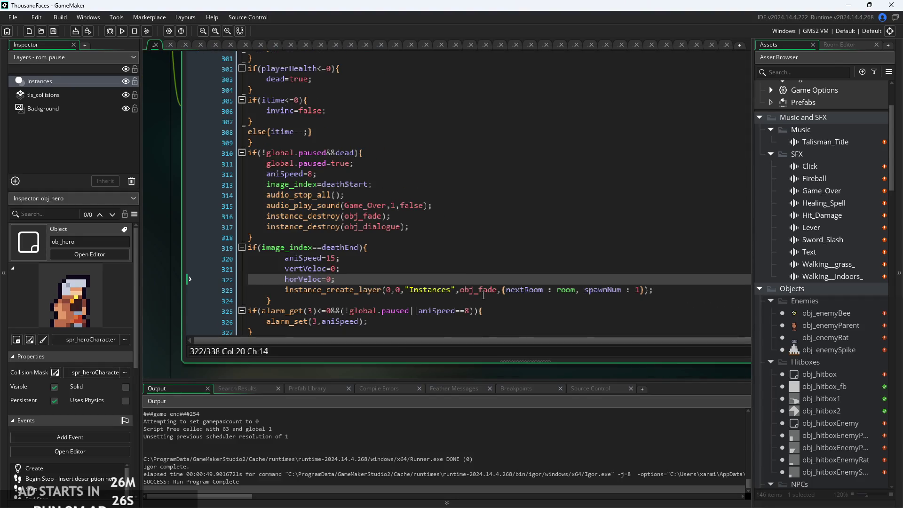
pyautogui.click(476, 314)
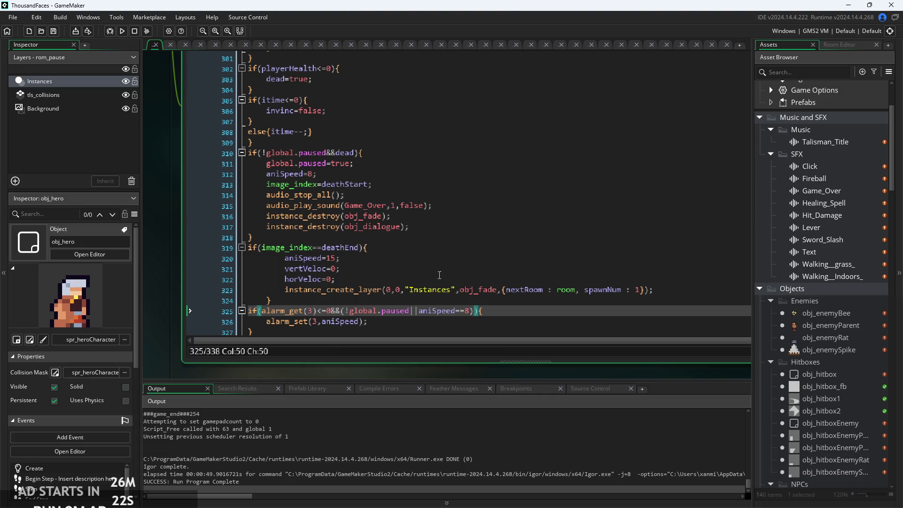
pyautogui.click(347, 311)
pyautogui.click(446, 269)
pyautogui.keyDown('ctrl'); pyautogui.scroll(2, 479, 280); pyautogui.keyUp('ctrl')
pyautogui.scroll(1, 426, 267)
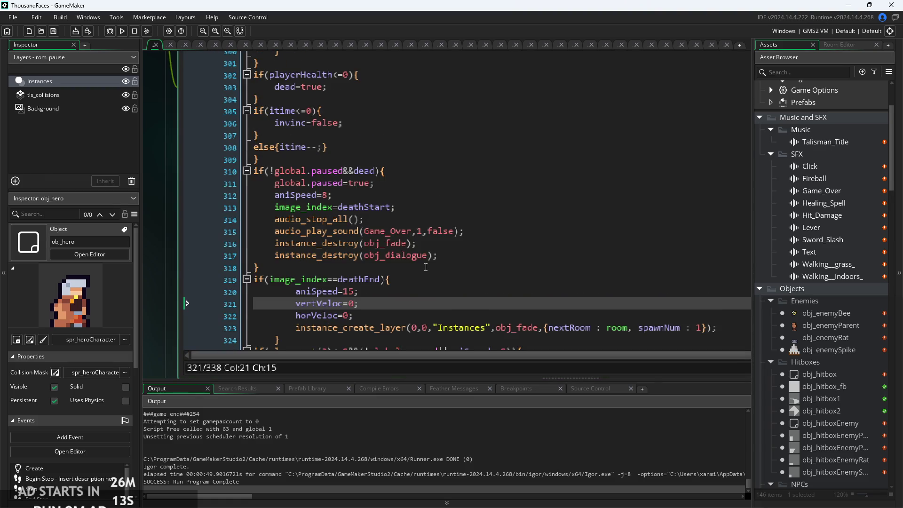
pyautogui.click(424, 271)
pyautogui.keyDown('ctrl'); pyautogui.scroll(1, 424, 271); pyautogui.keyUp('ctrl')
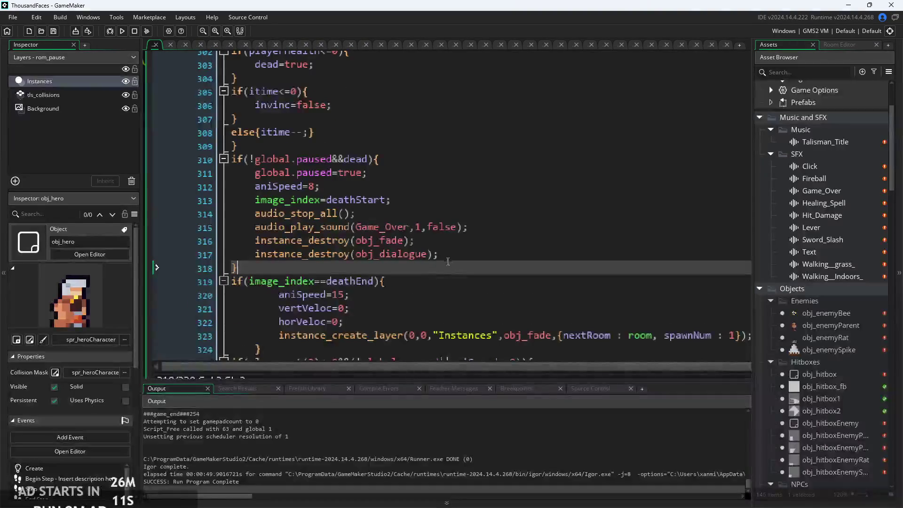
pyautogui.click(451, 254)
pyautogui.moveTo(373, 223)
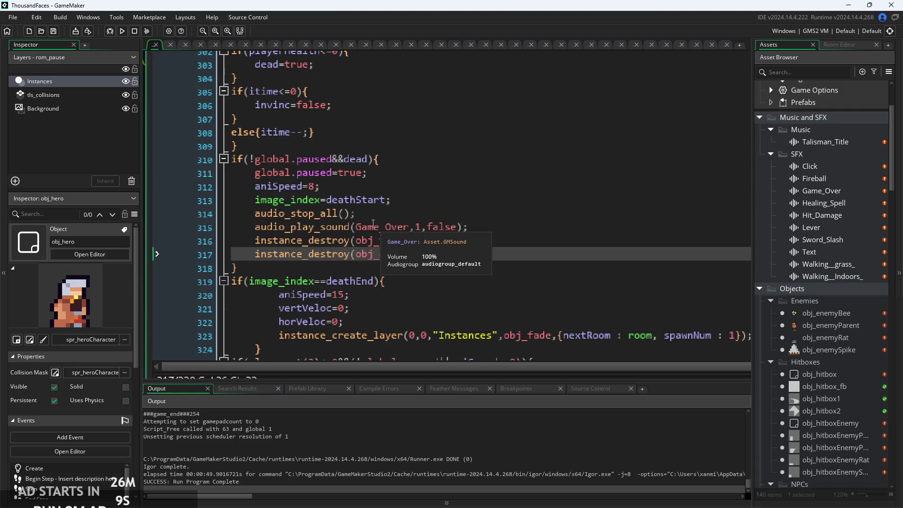
pyautogui.click(384, 217)
pyautogui.keyDown('ctrl'); pyautogui.scroll(-2, 404, 211); pyautogui.keyUp('ctrl')
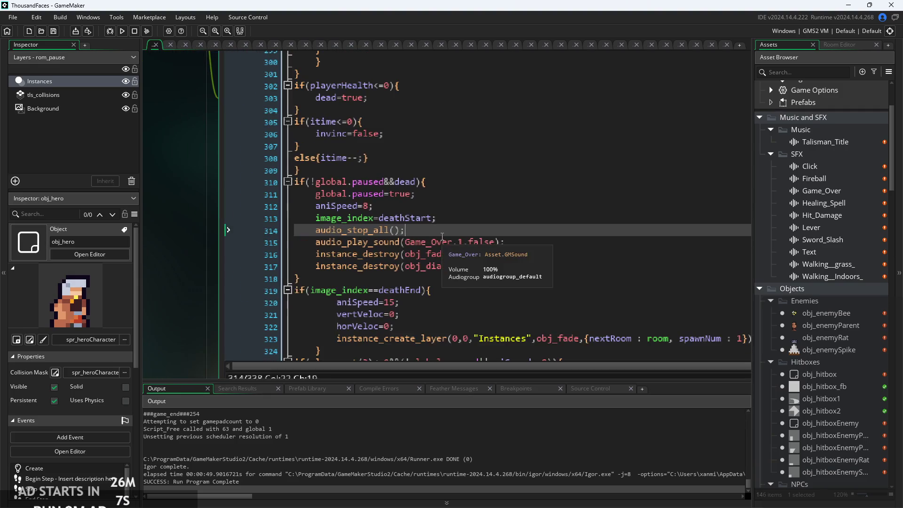
pyautogui.click(415, 206)
pyautogui.click(404, 194)
pyautogui.keyDown('ctrl'); pyautogui.scroll(2, 399, 188); pyautogui.keyUp('ctrl')
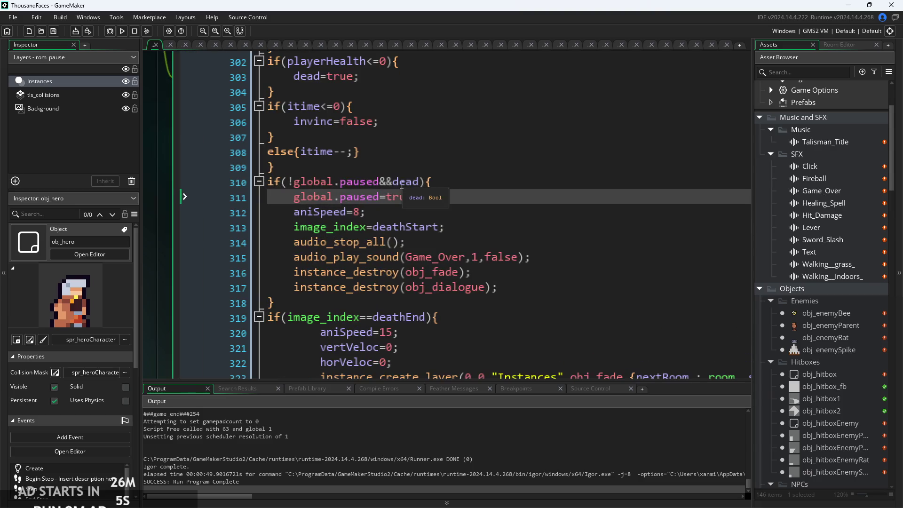
pyautogui.click(393, 181)
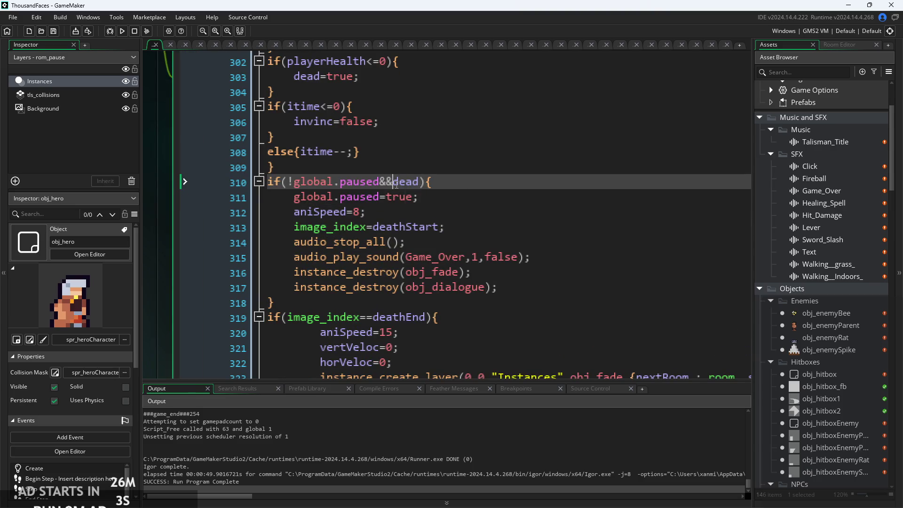
pyautogui.click(427, 182)
pyautogui.press('Down')
pyautogui.press('Down')
pyautogui.press('Down')
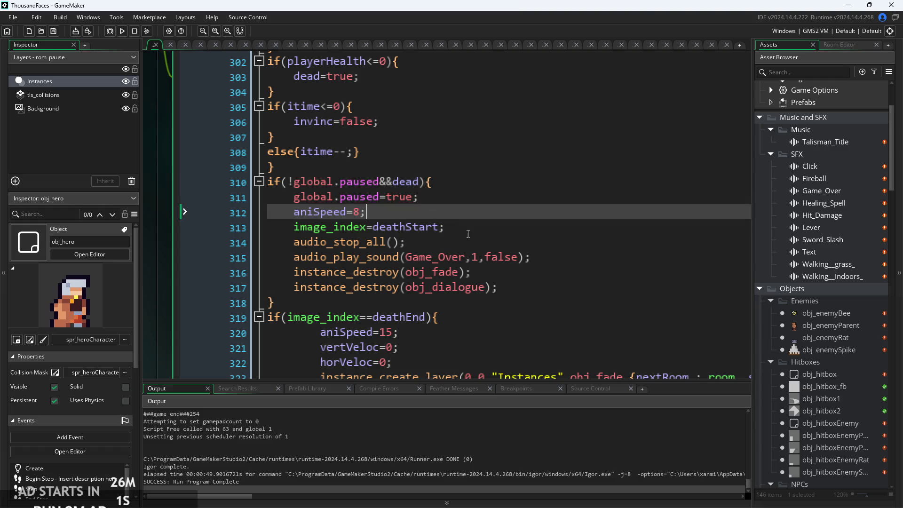
pyautogui.keyDown('ctrl'); pyautogui.scroll(-2, 551, 253); pyautogui.keyUp('ctrl')
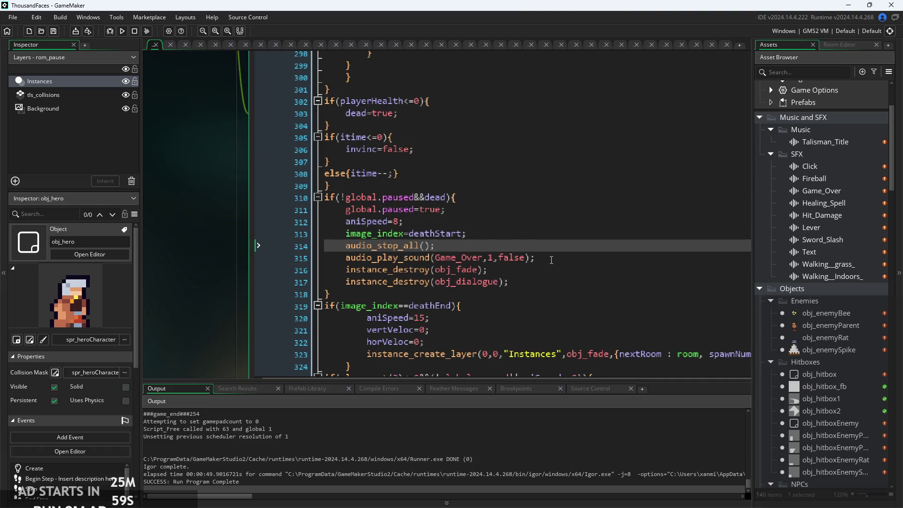
pyautogui.click(551, 260)
pyautogui.click(551, 270)
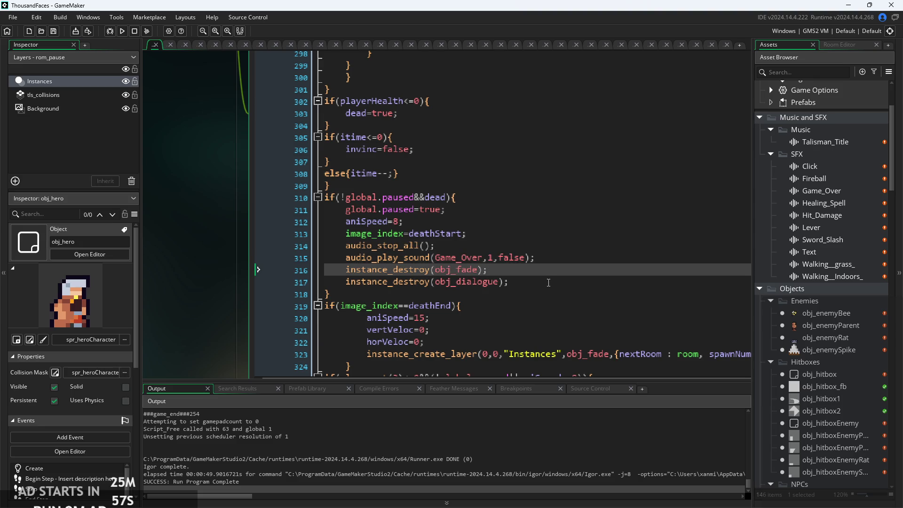
pyautogui.click(549, 282)
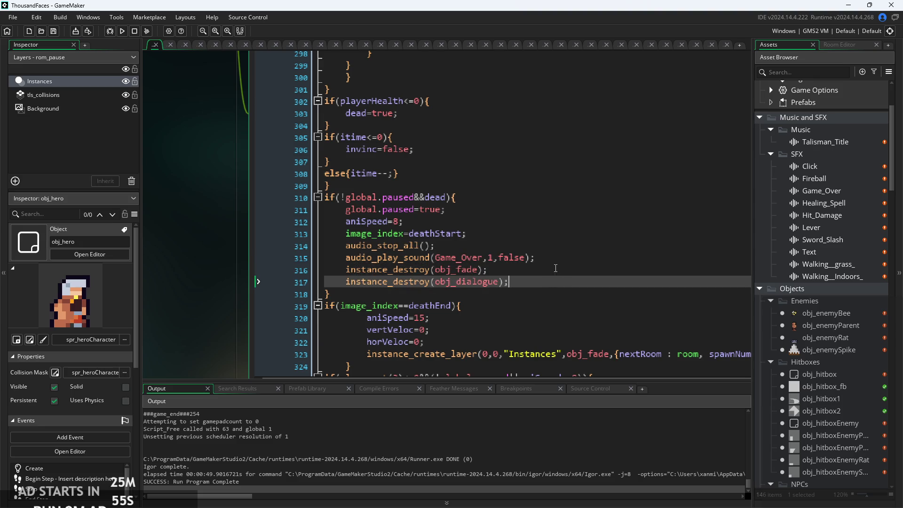
pyautogui.click(555, 268)
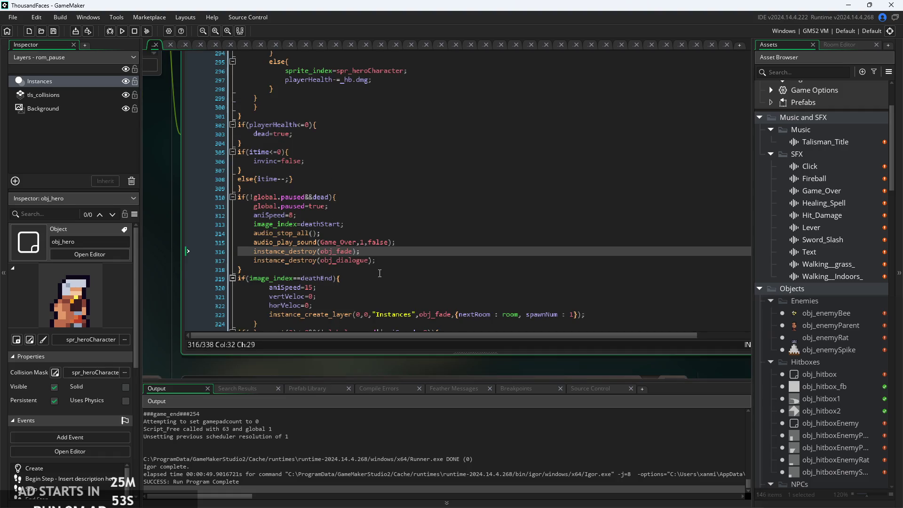
pyautogui.click(378, 269)
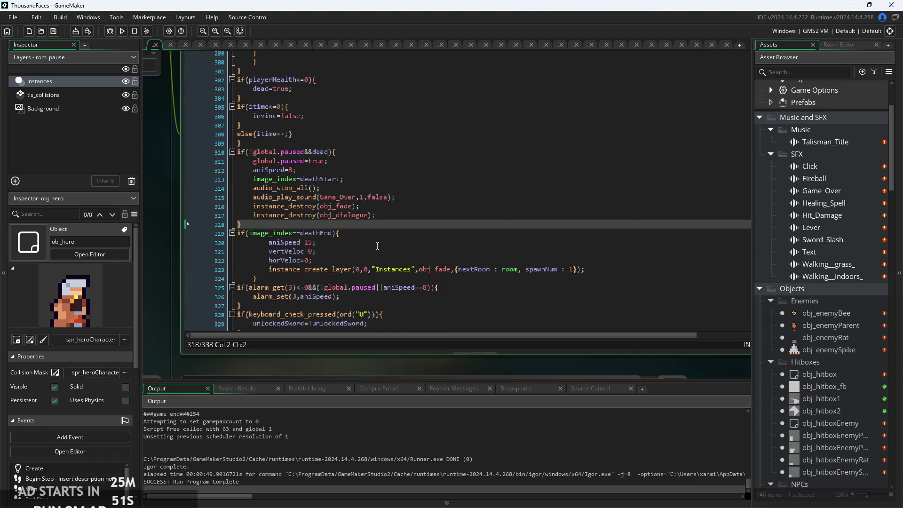
pyautogui.click(390, 242)
pyautogui.scroll(1, 399, 235)
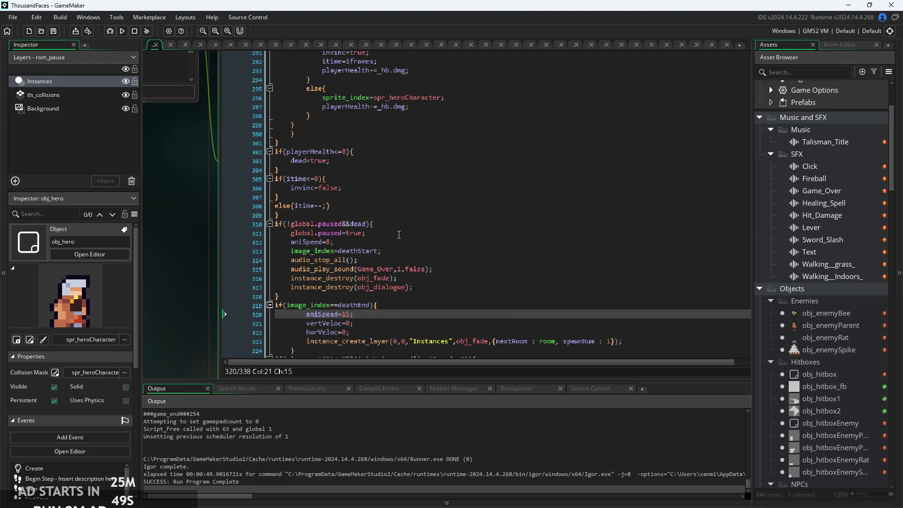
pyautogui.scroll(3, 827, 355)
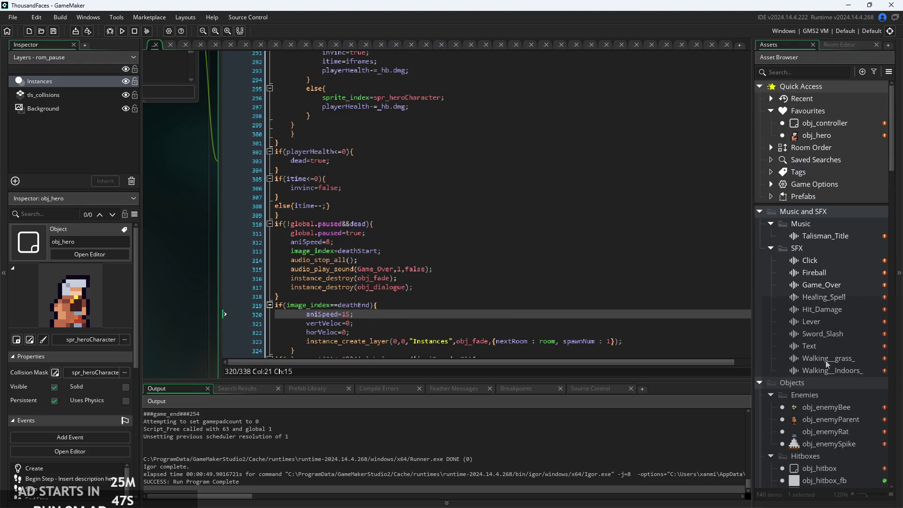
pyautogui.scroll(-5, 823, 349)
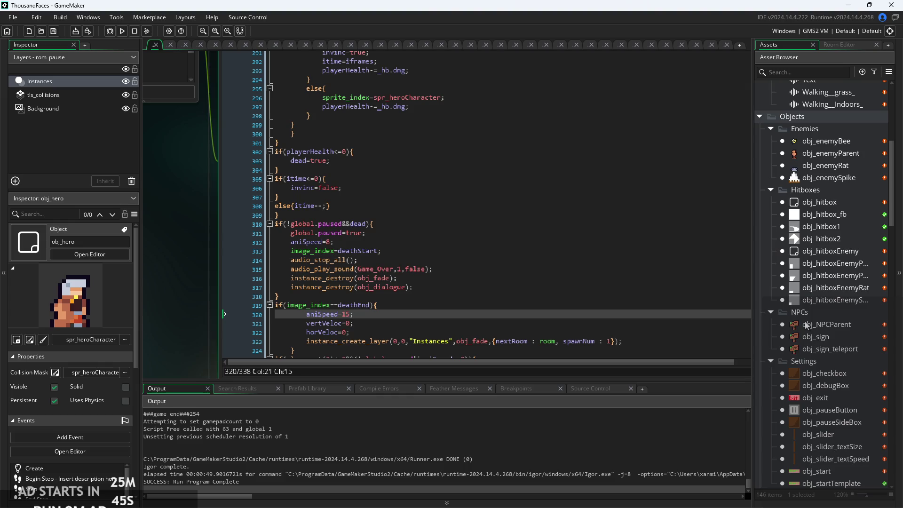
pyautogui.scroll(-2, 821, 315)
pyautogui.click(392, 287)
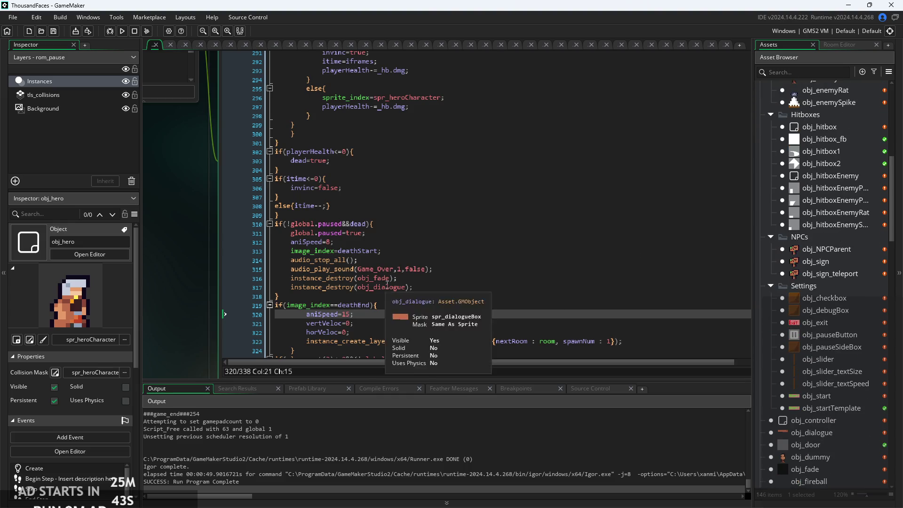
pyautogui.scroll(-5, 446, 301)
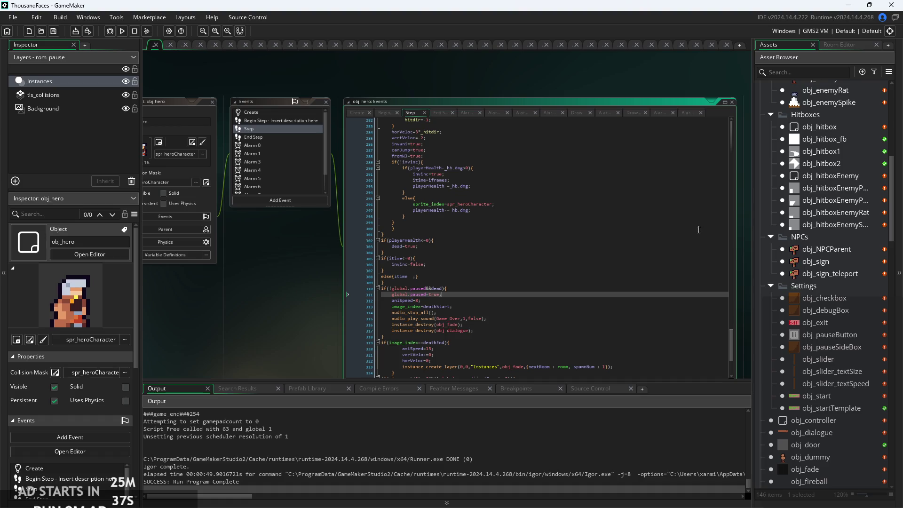
pyautogui.scroll(-3, 839, 190)
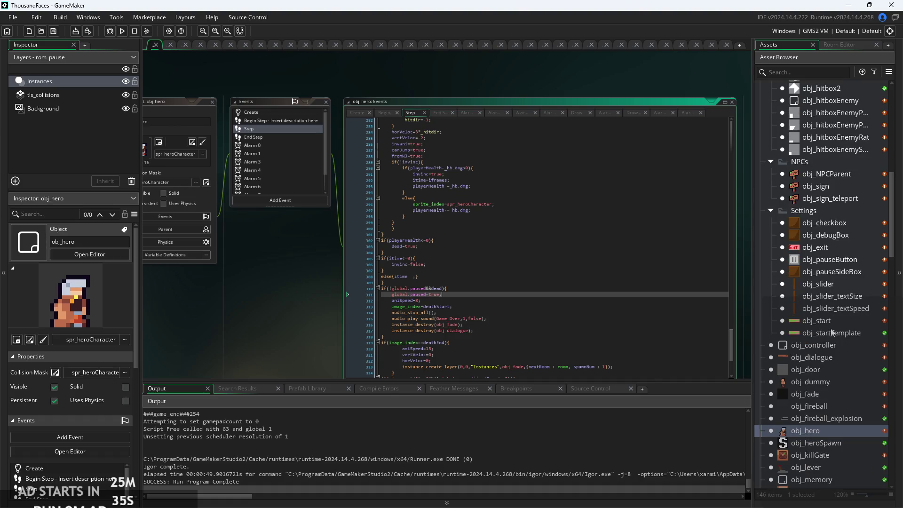
pyautogui.doubleClick(825, 346)
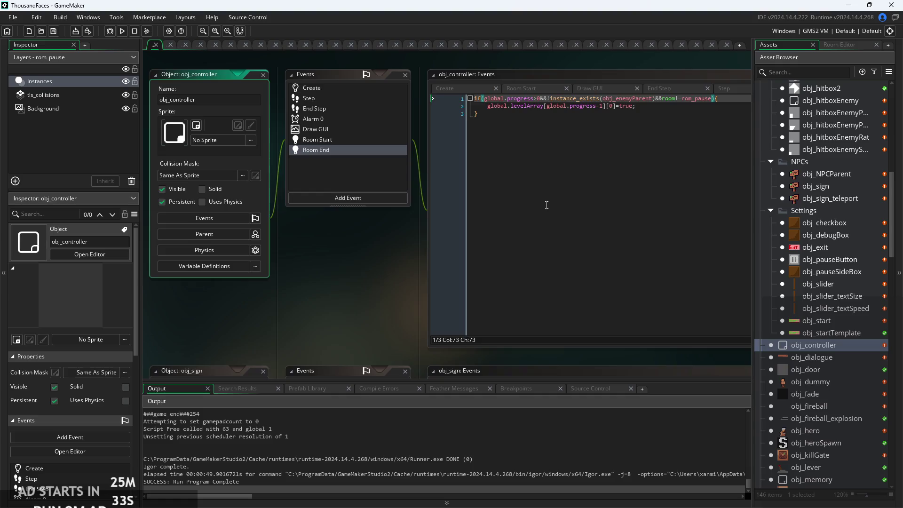
# Step: Review obj_controller's End Step, Room Start, Draw GUI and Step event code
pyautogui.click(546, 205)
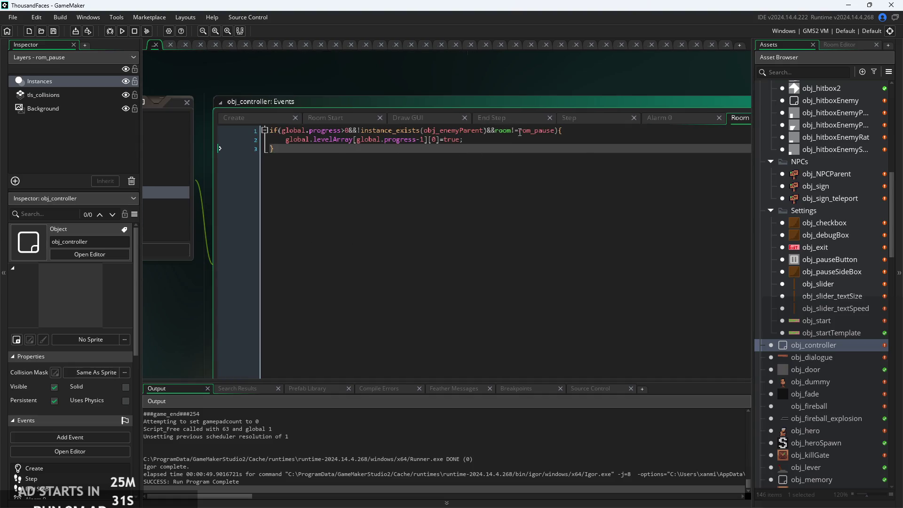
pyautogui.click(496, 119)
pyautogui.click(346, 116)
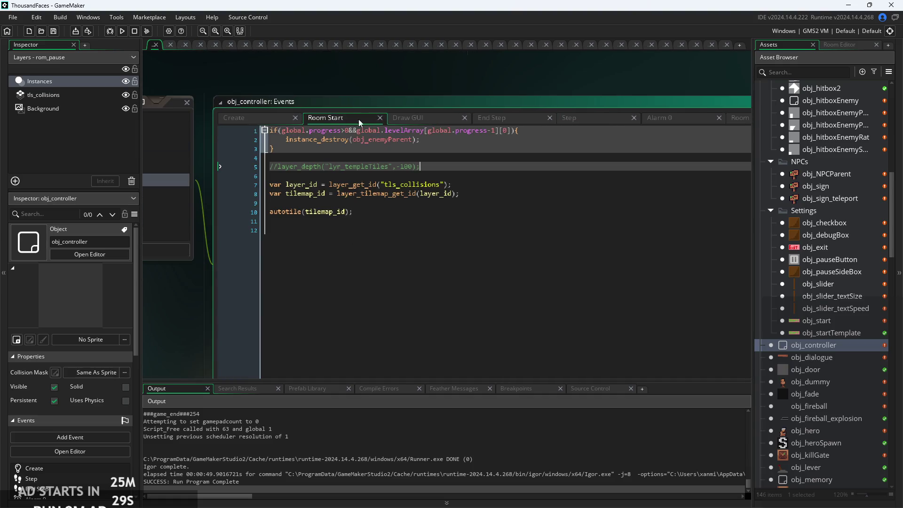
pyautogui.click(421, 121)
pyautogui.click(586, 117)
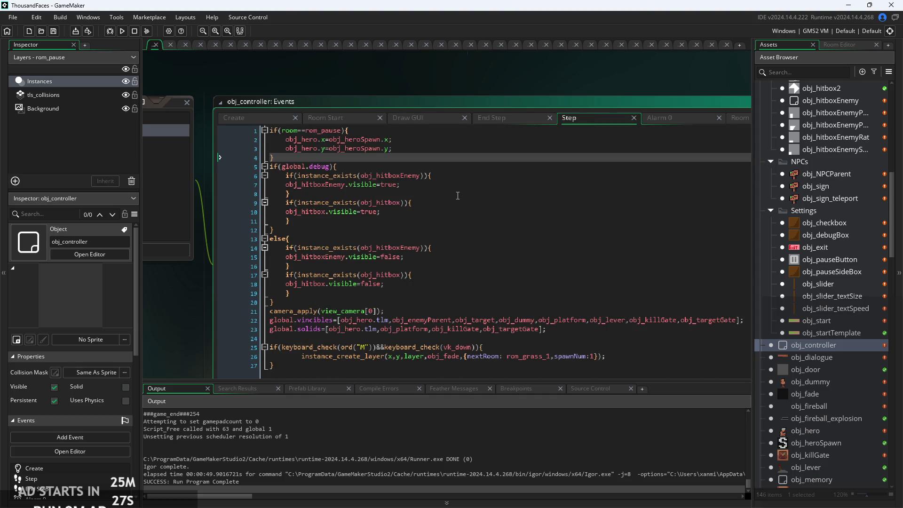
pyautogui.scroll(-3, 456, 194)
pyautogui.scroll(3, 455, 194)
pyautogui.click(501, 210)
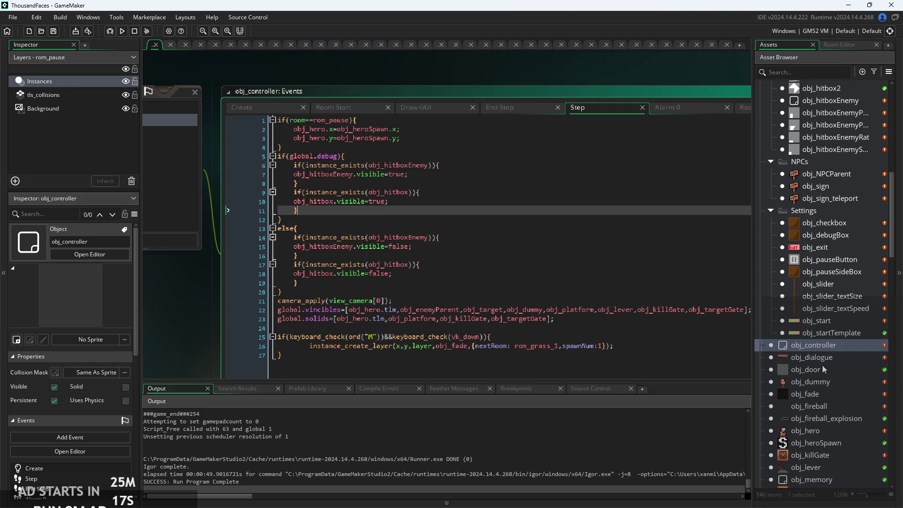
# Step: Inspect obj_fade, obj_killGate, obj_target and obj_targetGate, then open obj_pauseButton's event code
pyautogui.scroll(-3, 827, 337)
pyautogui.click(833, 323)
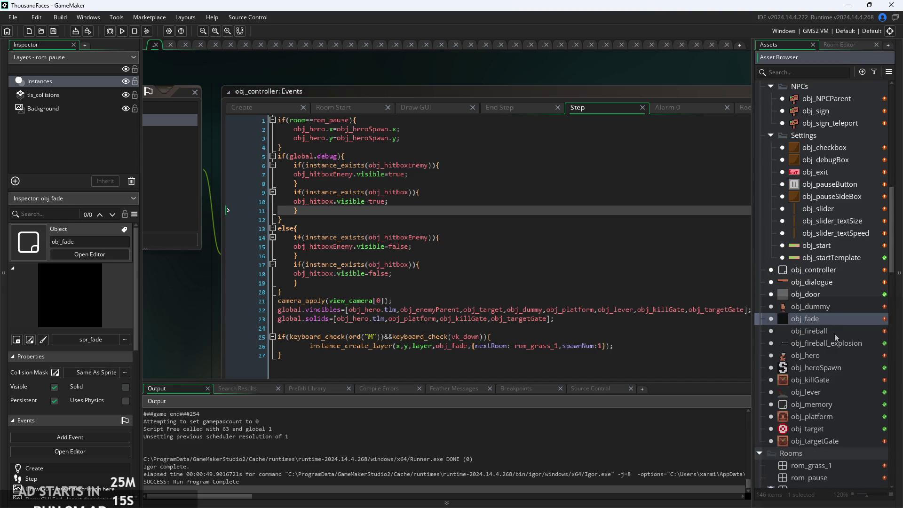
pyautogui.press('Down')
pyautogui.press('Down')
pyautogui.press('Down')
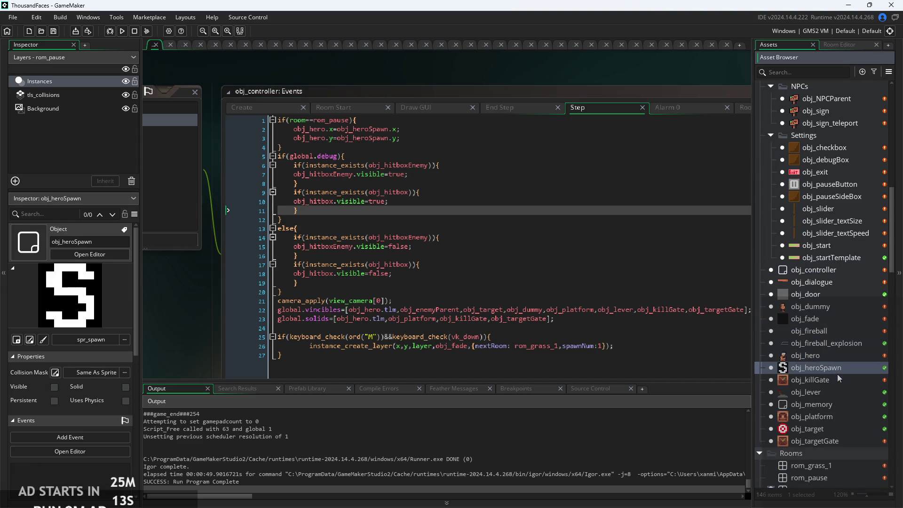
pyautogui.click(837, 391)
pyautogui.click(836, 404)
pyautogui.click(834, 416)
pyautogui.click(834, 429)
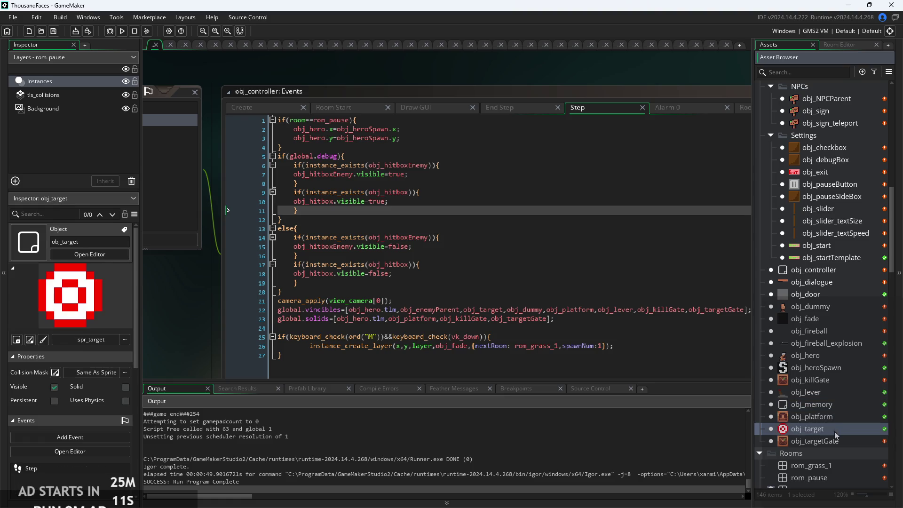
pyautogui.click(833, 442)
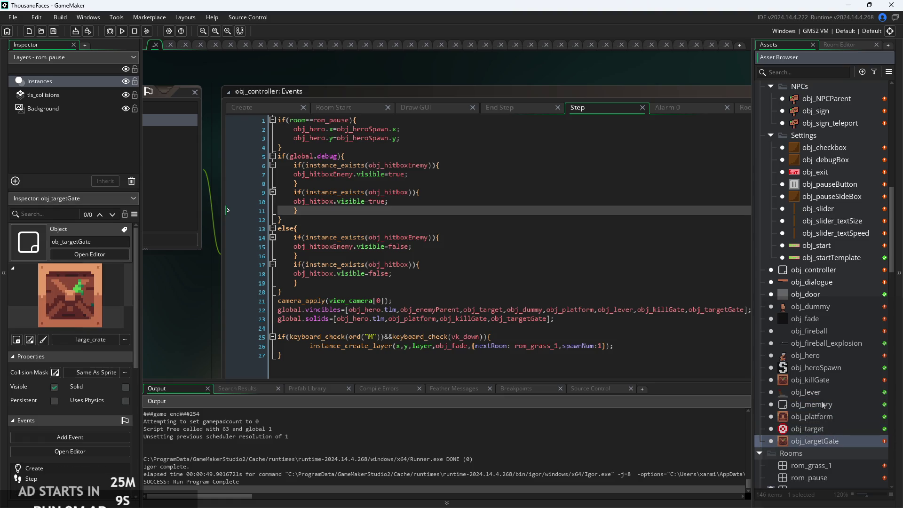
pyautogui.scroll(1, 822, 358)
pyautogui.scroll(1, 822, 358)
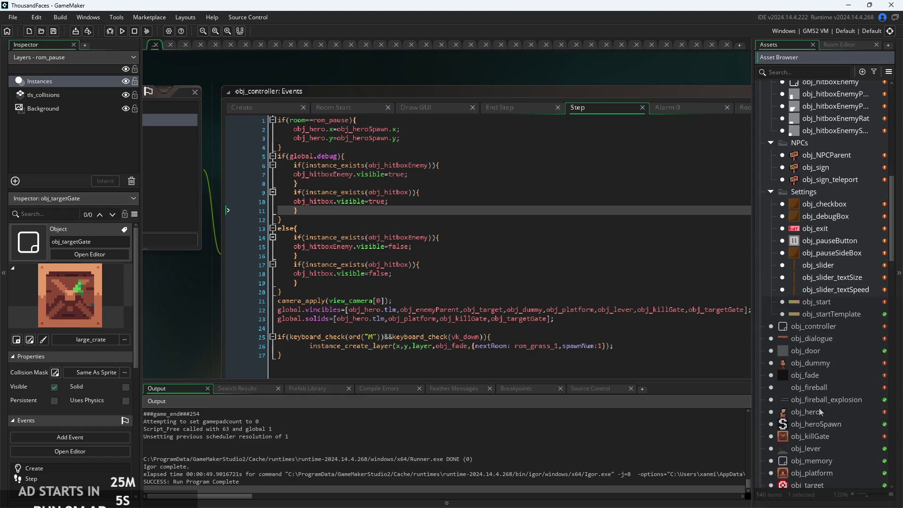
pyautogui.doubleClick(829, 241)
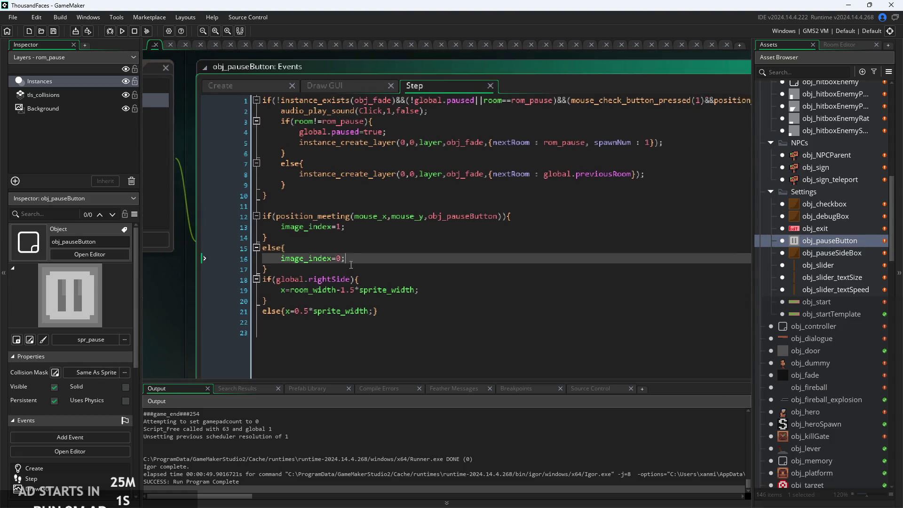
# Step: From obj_pauseButton's Step code at line 6, build and run the game with F5
pyautogui.click(496, 171)
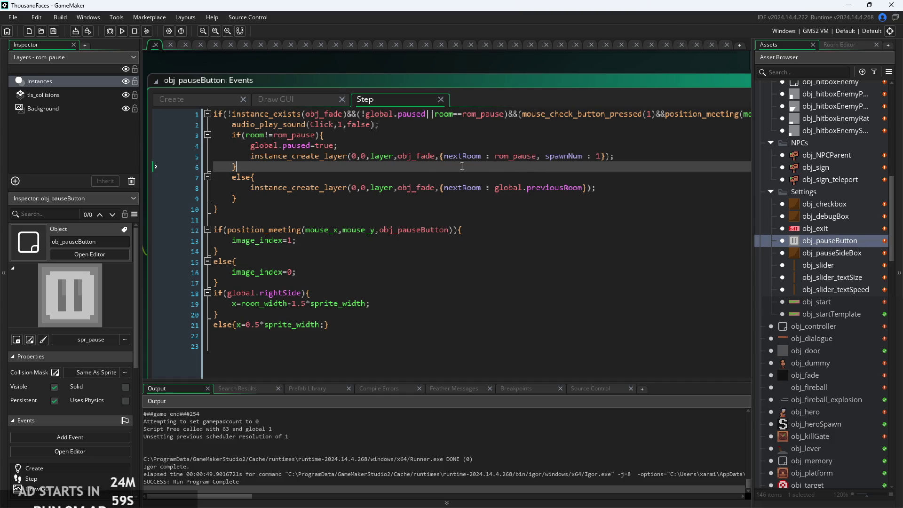
pyautogui.press('F5')
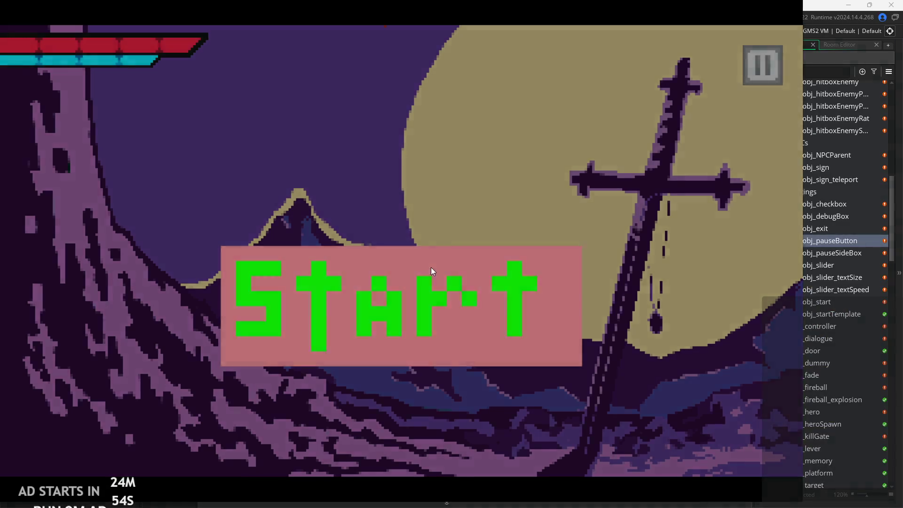
pyautogui.click(430, 267)
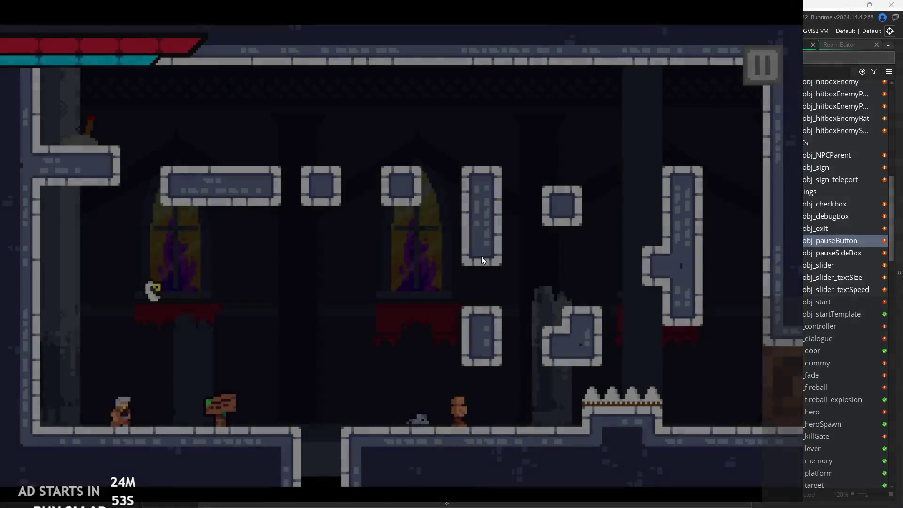
pyautogui.press('Right')
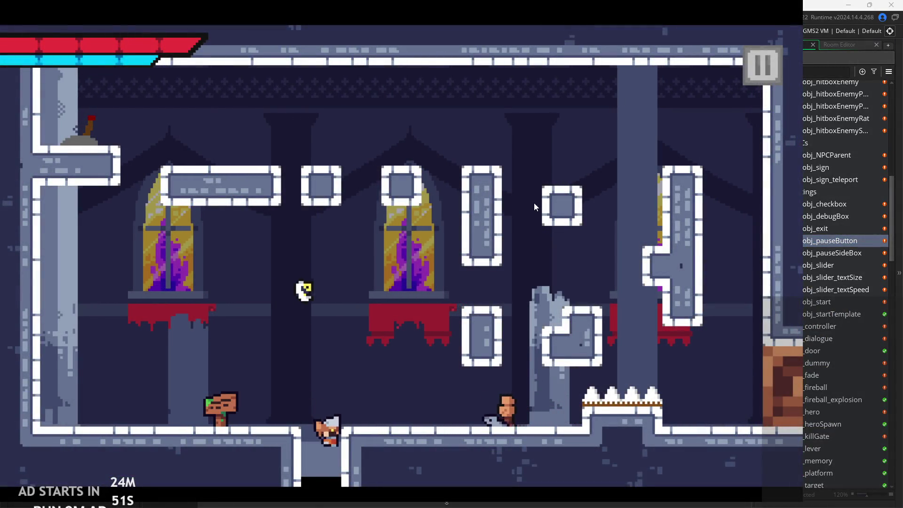
pyautogui.click(774, 75)
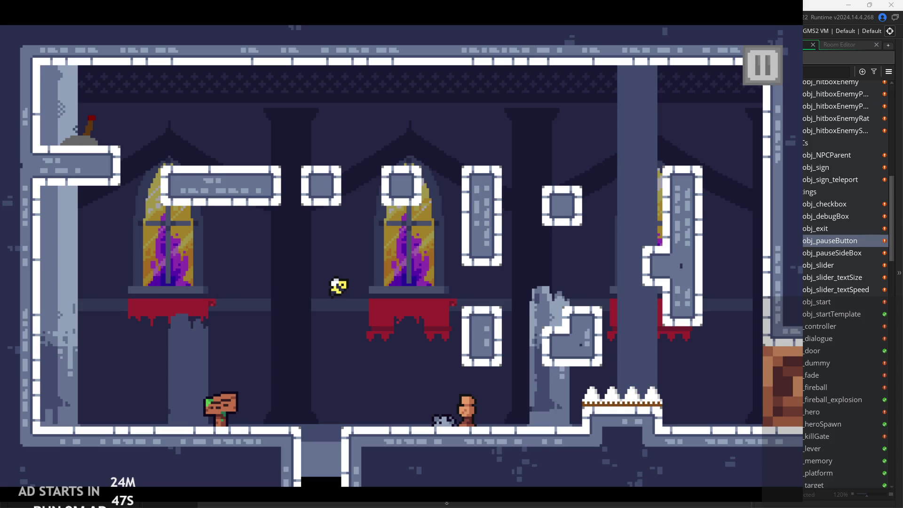
pyautogui.press('Escape')
pyautogui.click(456, 306)
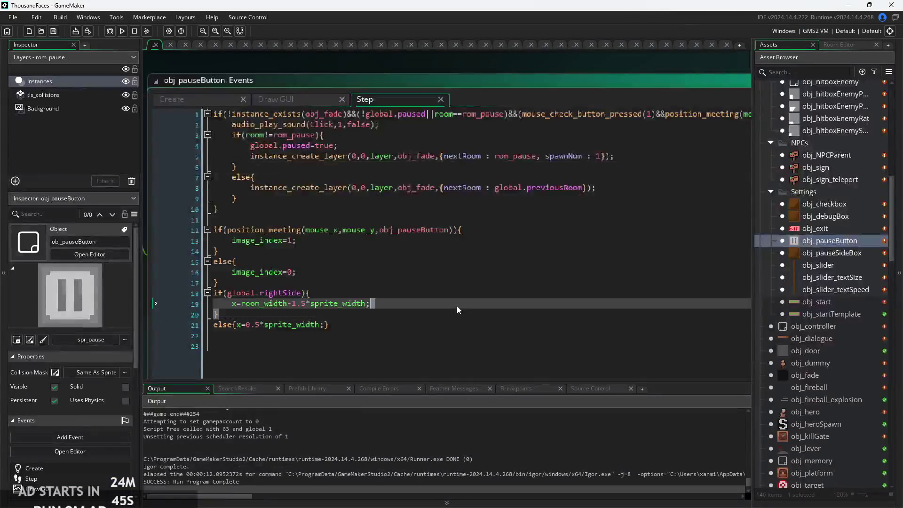
pyautogui.click(517, 245)
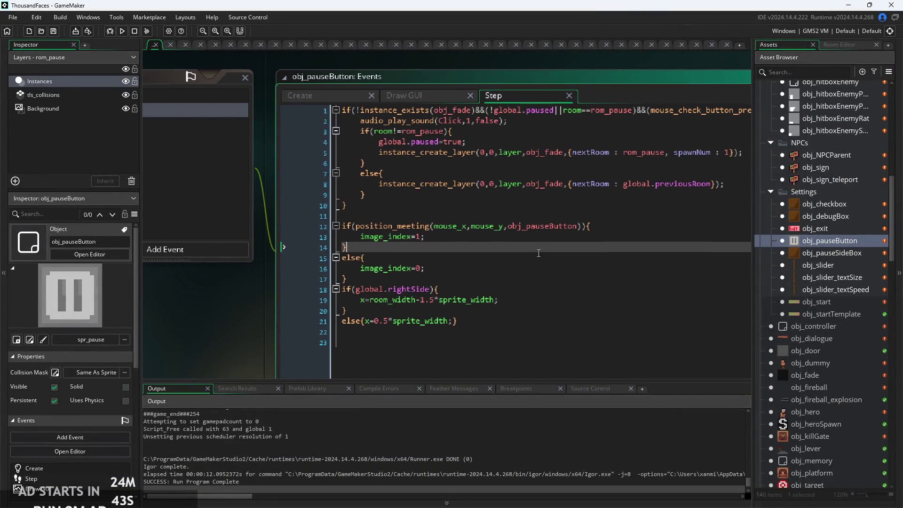
pyautogui.press('Down')
pyautogui.press('Down')
pyautogui.press('Down')
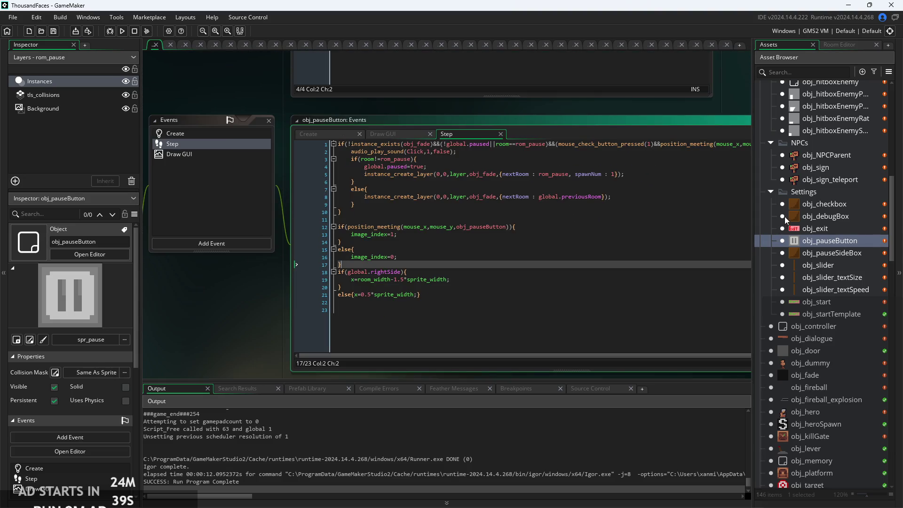
pyautogui.click(641, 209)
pyautogui.click(558, 203)
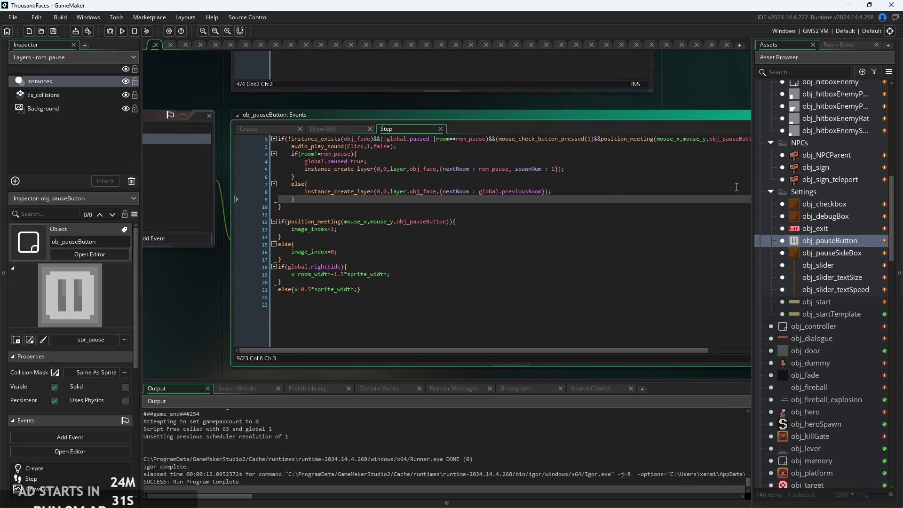
pyautogui.scroll(3, 827, 282)
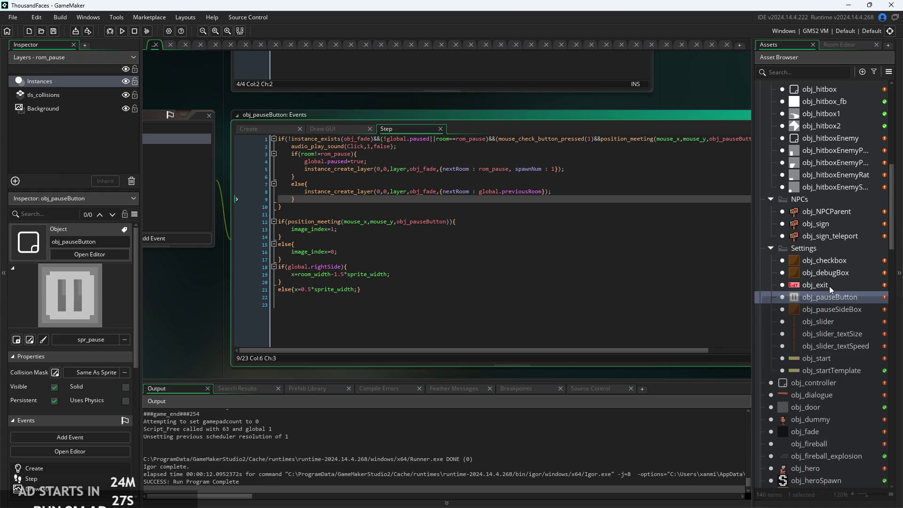
pyautogui.scroll(2, 822, 238)
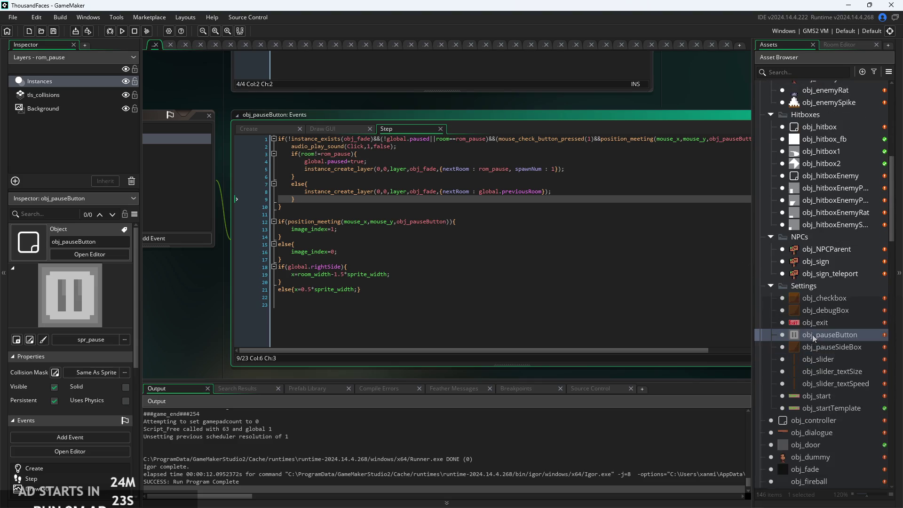
pyautogui.scroll(-1, 813, 337)
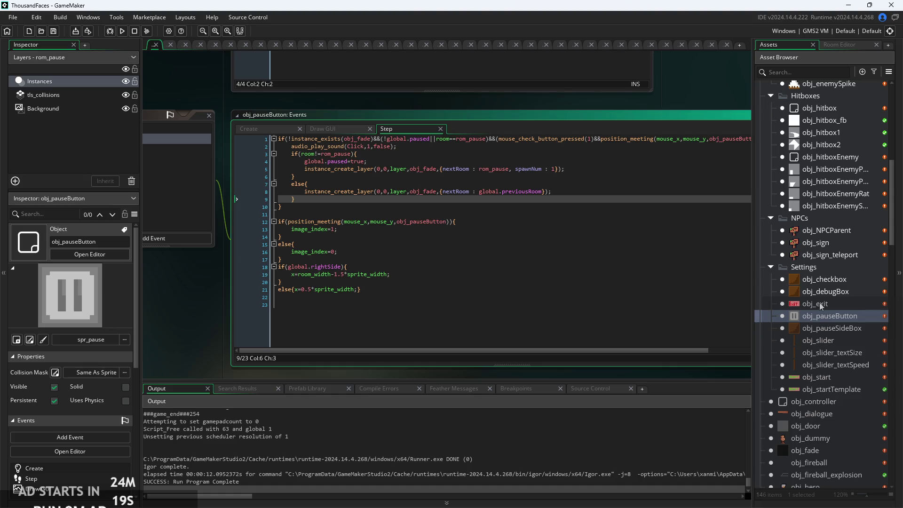
pyautogui.scroll(3, 813, 275)
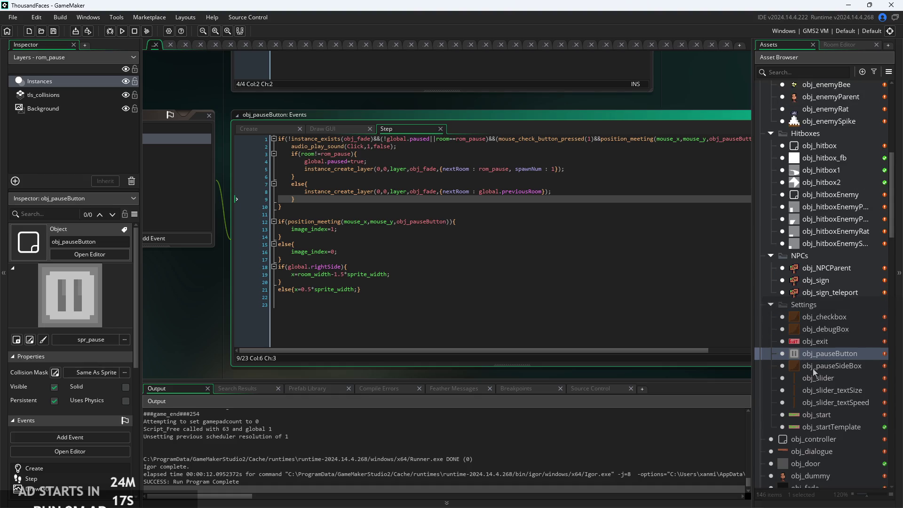
pyautogui.scroll(-10, 795, 282)
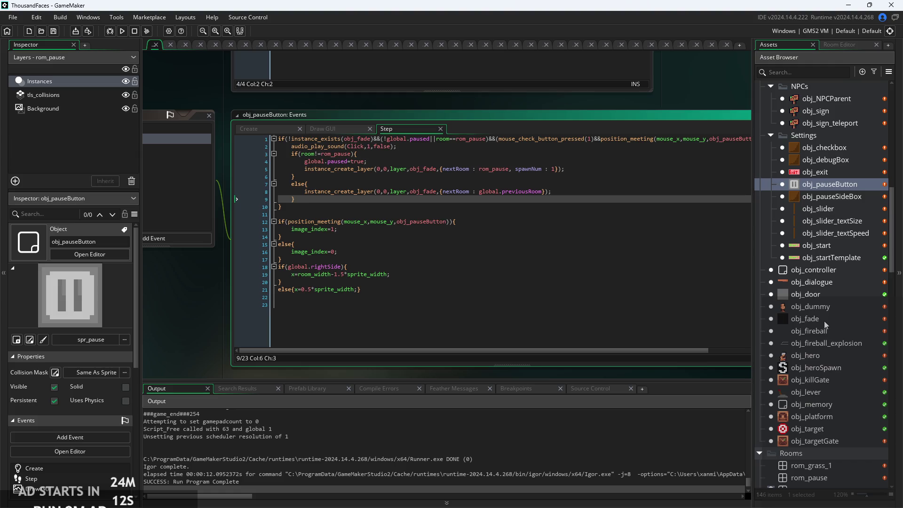
pyautogui.doubleClick(819, 356)
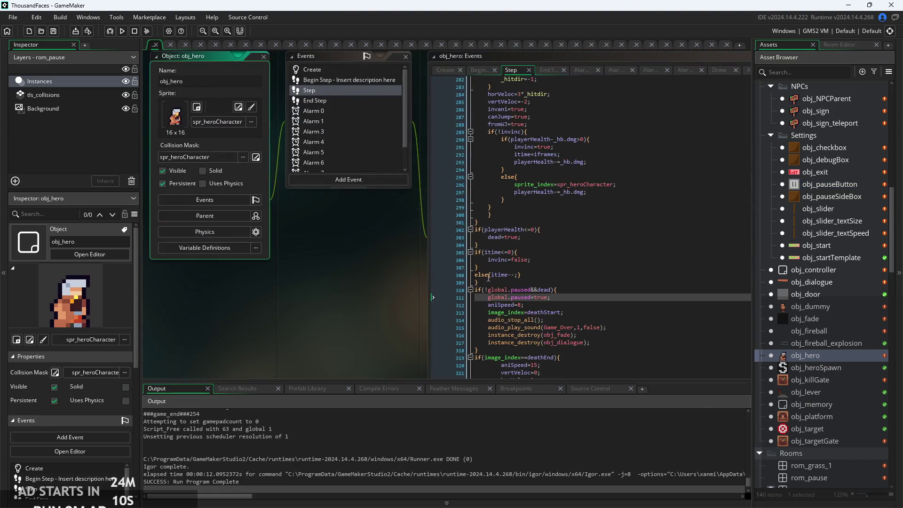
# Step: Review obj_hero's Create and Begin Step code, including the paused and dead=true lines
pyautogui.scroll(-3, 380, 239)
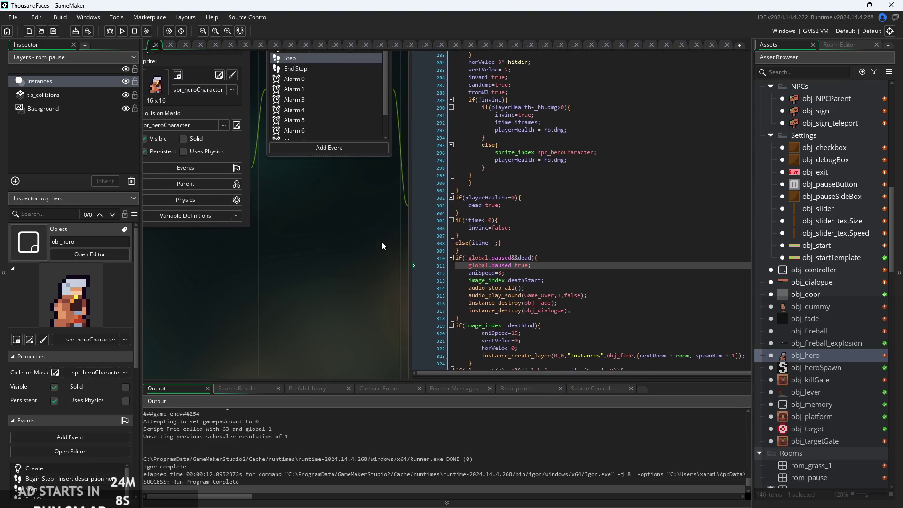
pyautogui.scroll(4, 375, 242)
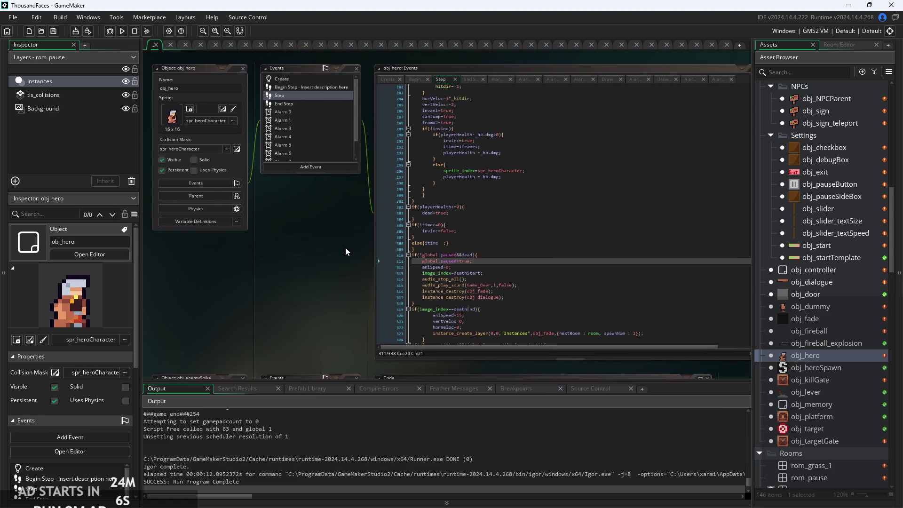
pyautogui.scroll(-1, 269, 266)
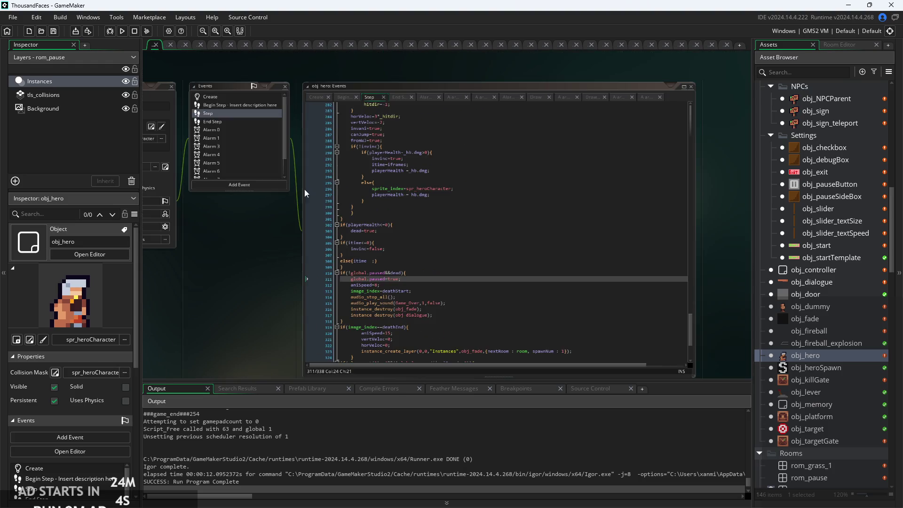
pyautogui.click(315, 96)
pyautogui.scroll(2, 300, 216)
pyautogui.scroll(1, 294, 226)
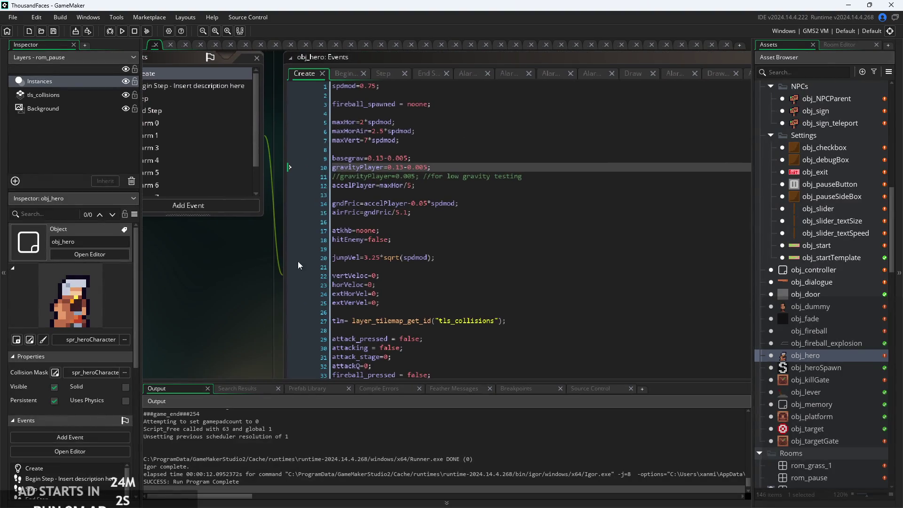
pyautogui.click(345, 74)
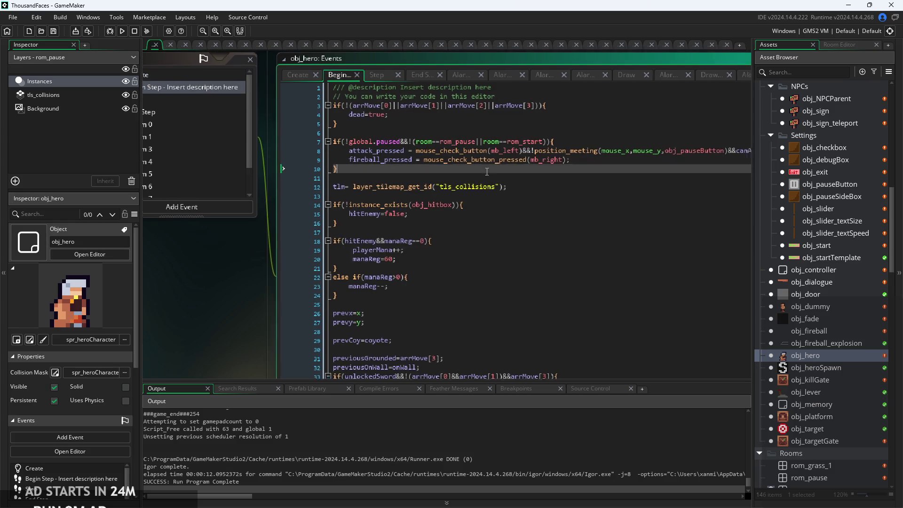
pyautogui.scroll(1, 352, 157)
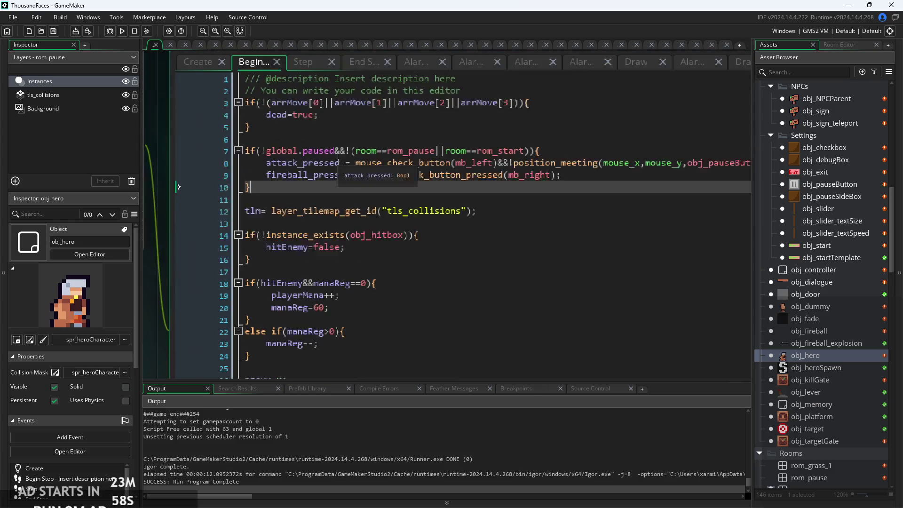
pyautogui.click(336, 151)
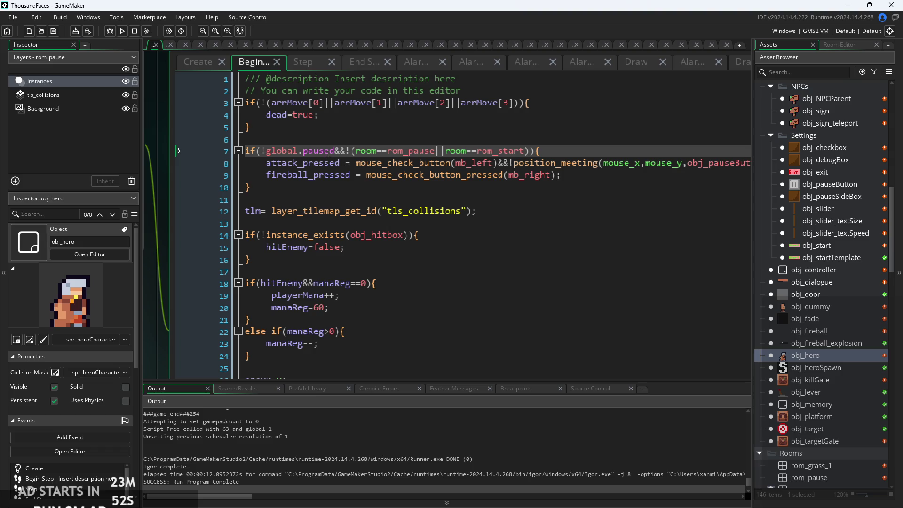
pyautogui.scroll(-2, 329, 150)
pyautogui.click(377, 124)
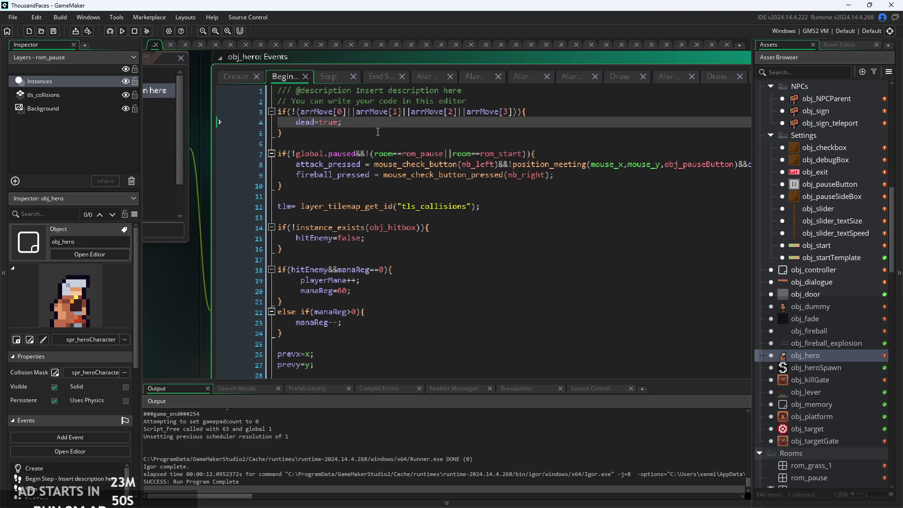
# Step: Build and run the game to test the Begin Step changes
pyautogui.scroll(1, 371, 130)
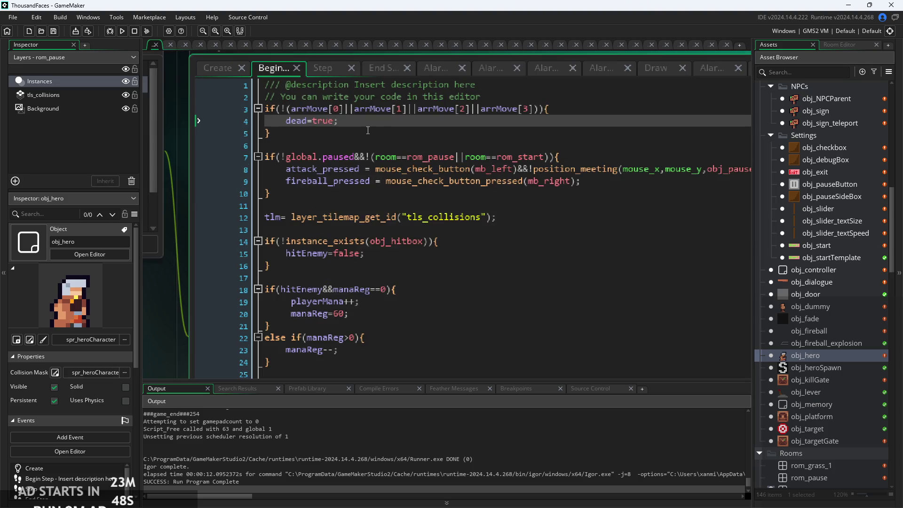
pyautogui.scroll(-2, 367, 131)
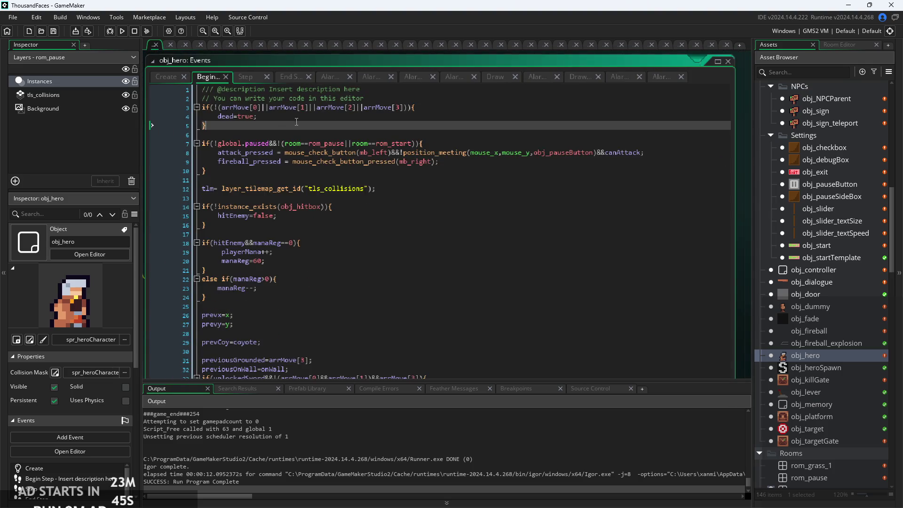
pyautogui.scroll(1, 329, 127)
pyautogui.scroll(1, 339, 193)
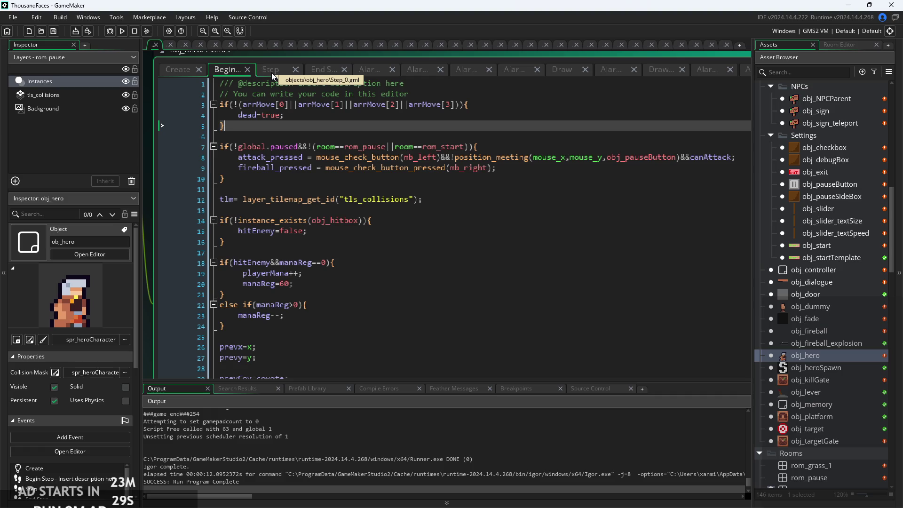
pyautogui.click(121, 33)
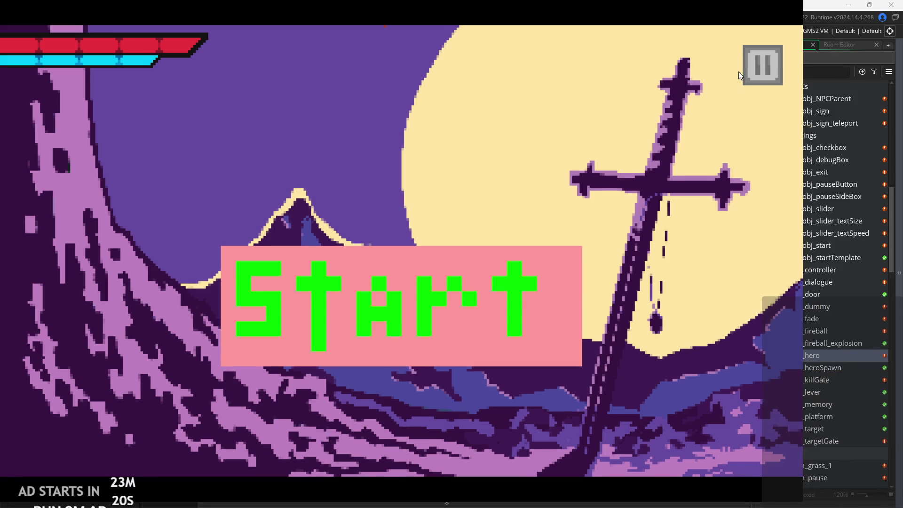
# Step: Enable Debug Stats and the right-side pause button, set Text Size to 0, then start the temple room
pyautogui.click(760, 69)
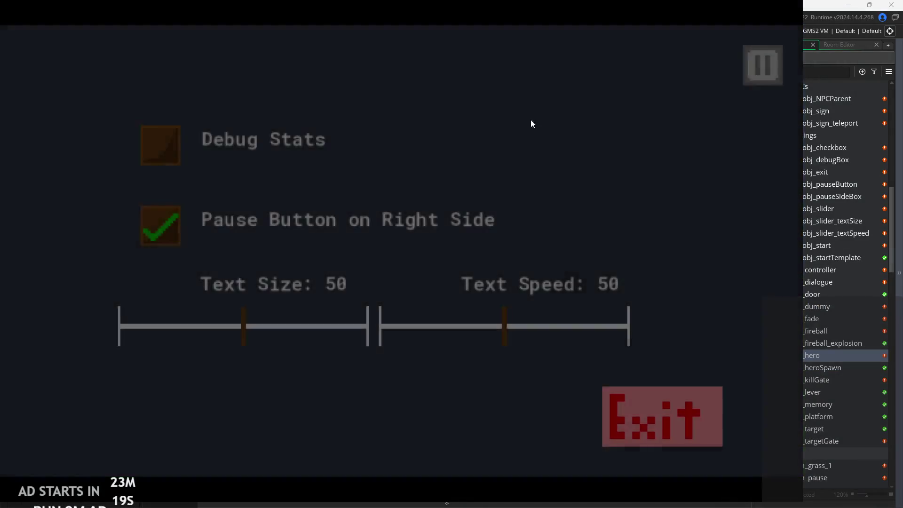
pyautogui.click(160, 145)
pyautogui.click(160, 227)
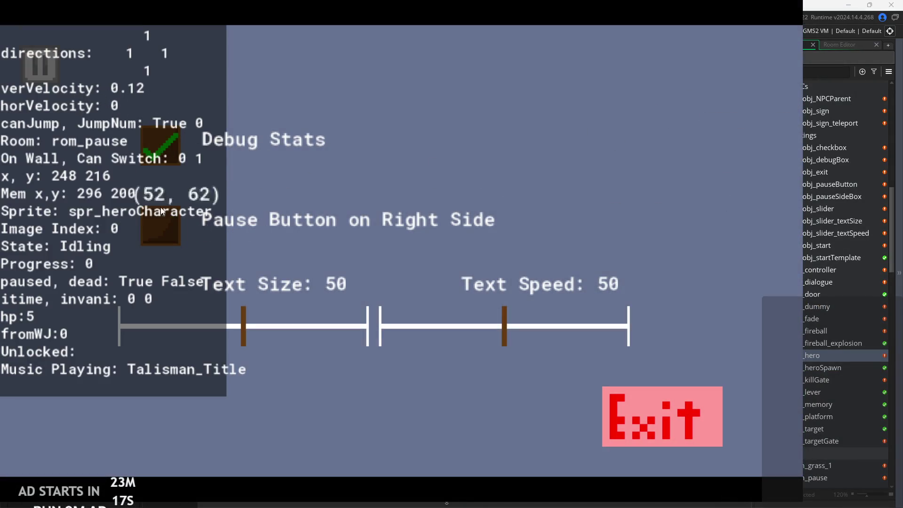
pyautogui.click(197, 228)
pyautogui.moveTo(241, 328); pyautogui.dragTo(117, 336)
pyautogui.click(764, 77)
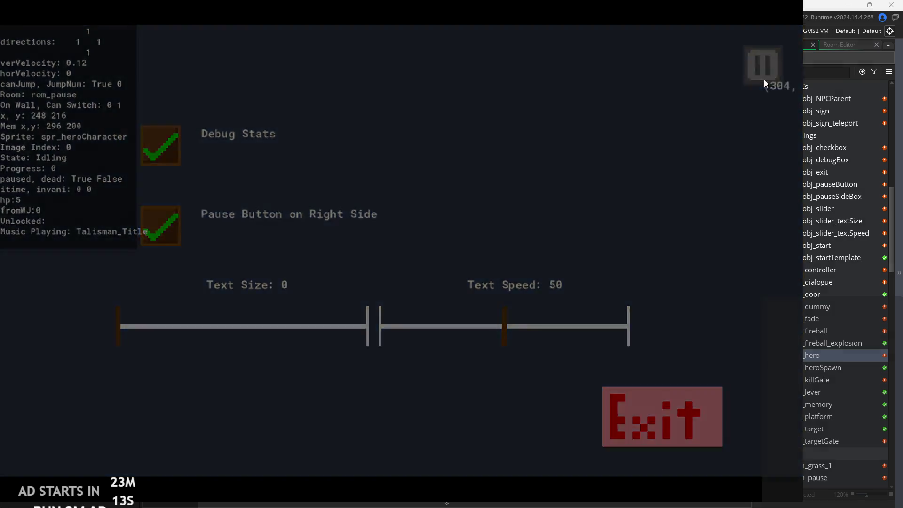
pyautogui.click(334, 327)
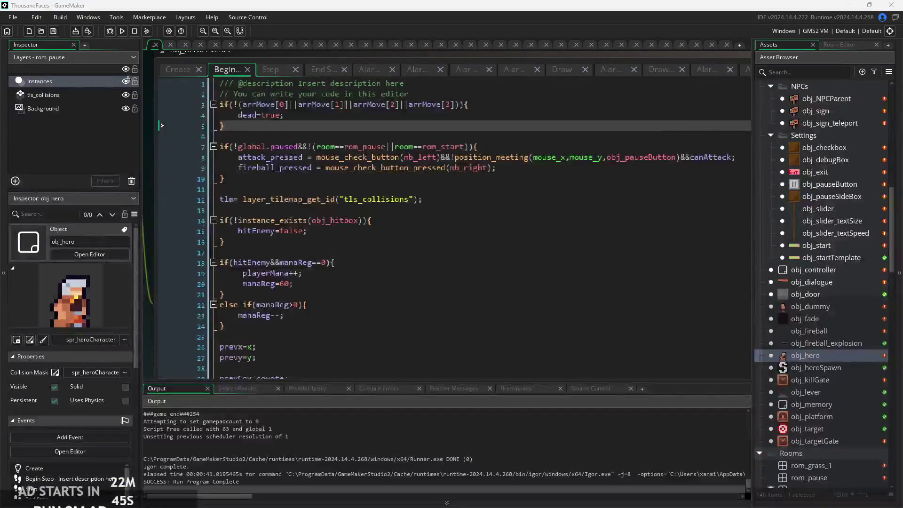
# Step: Relaunch the game, walk the hero right into the temple floor pit repeatedly, then close it
pyautogui.click(123, 34)
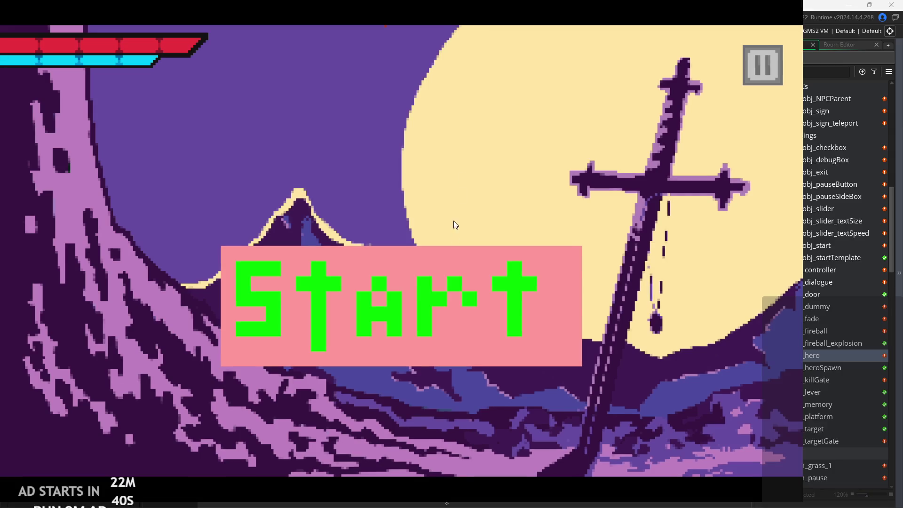
pyautogui.click(447, 303)
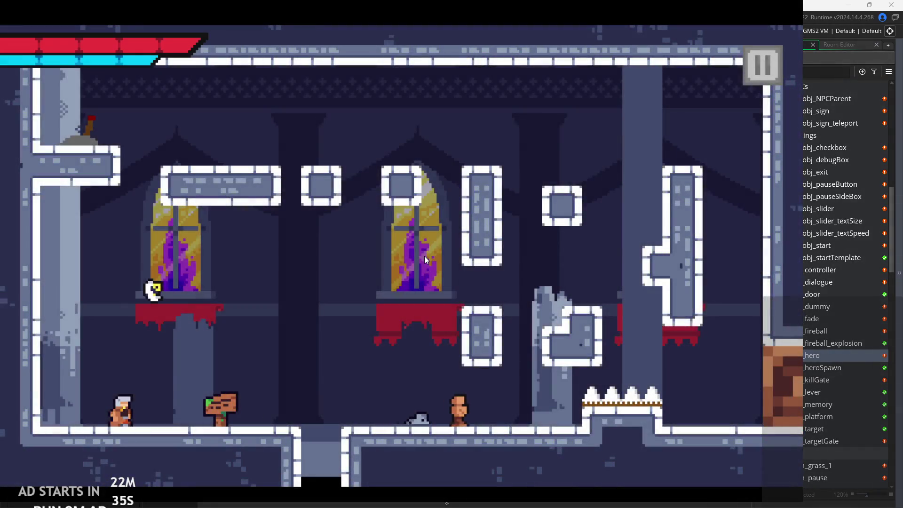
pyautogui.press('Right')
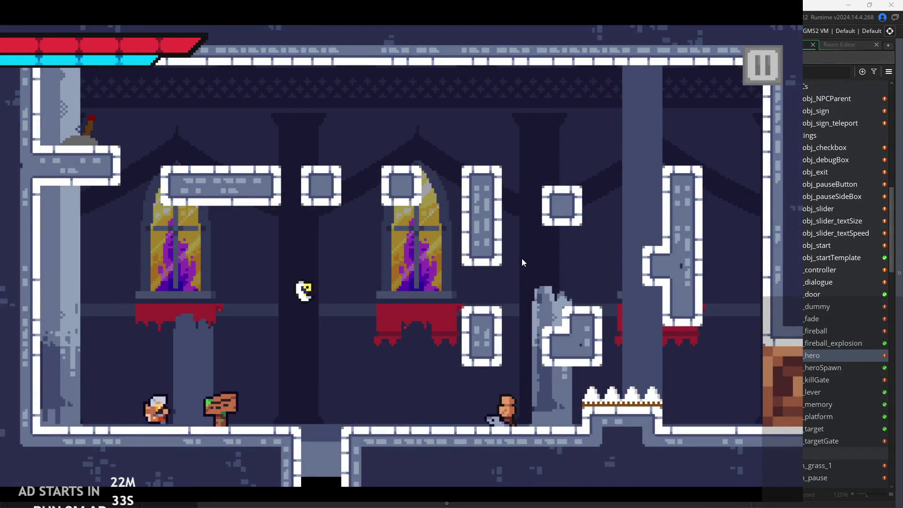
pyautogui.press('Right')
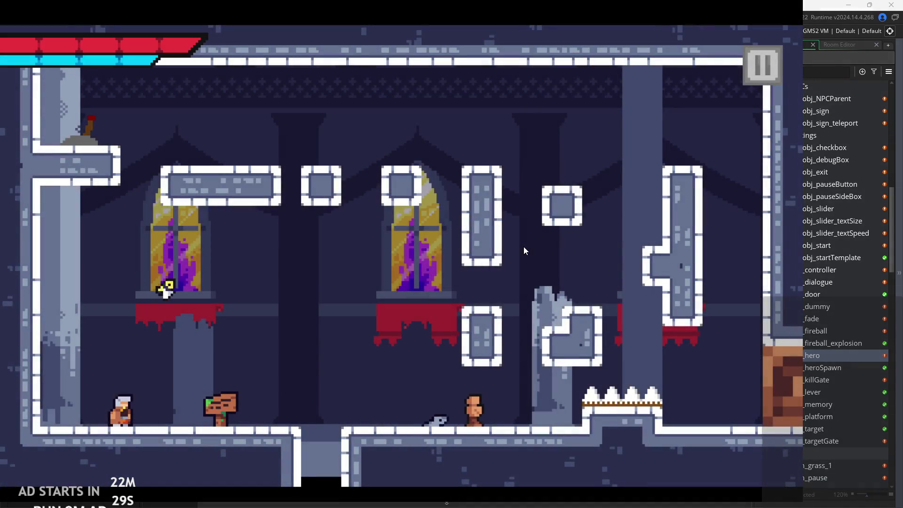
pyautogui.press('Right')
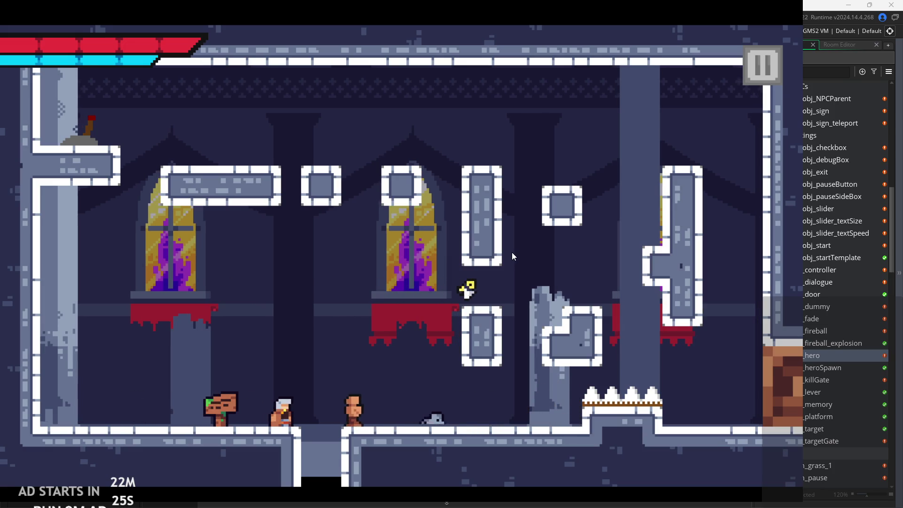
pyautogui.press('Right')
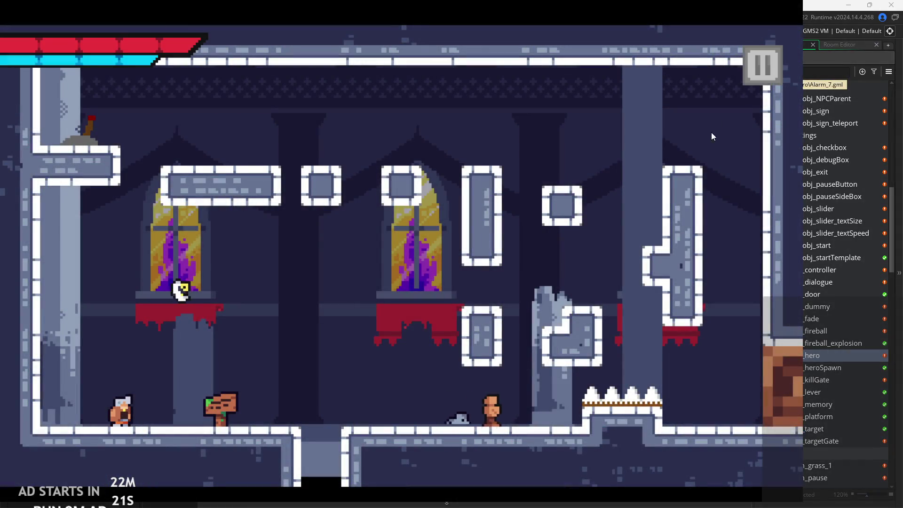
pyautogui.press('Right')
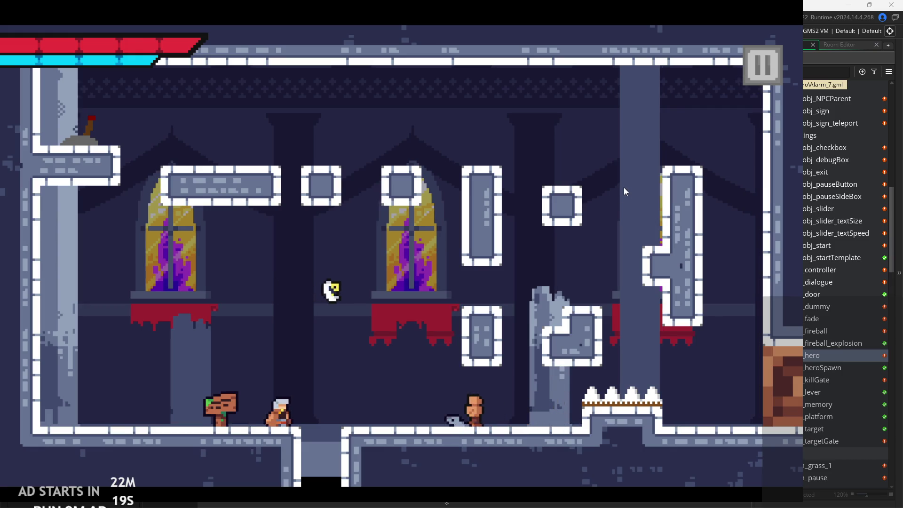
pyautogui.press('Right')
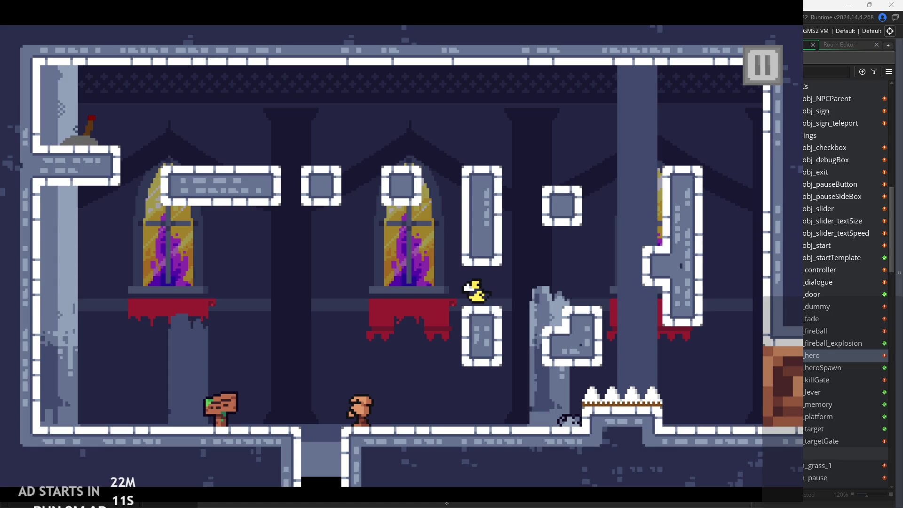
pyautogui.press('Escape')
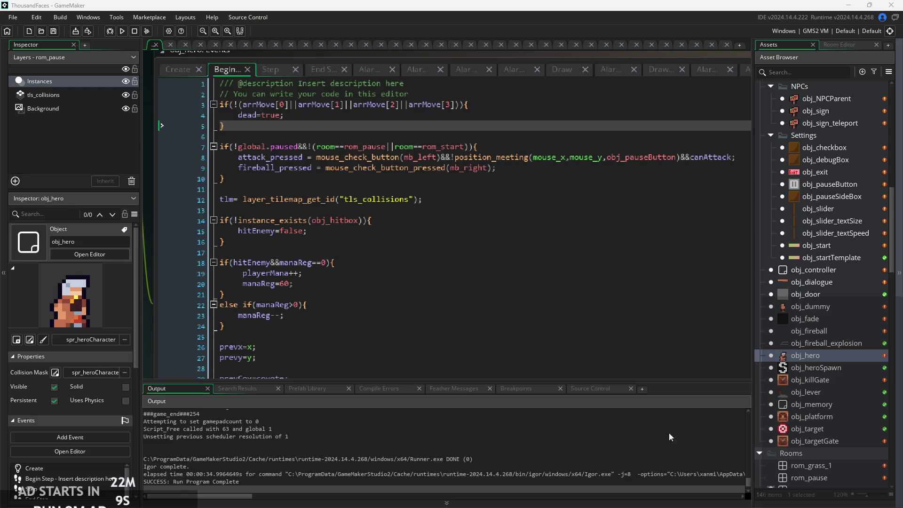
# Step: Relaunch with Debug Stats on and Text Size 0, then drop the hero down while attacking
pyautogui.click(122, 32)
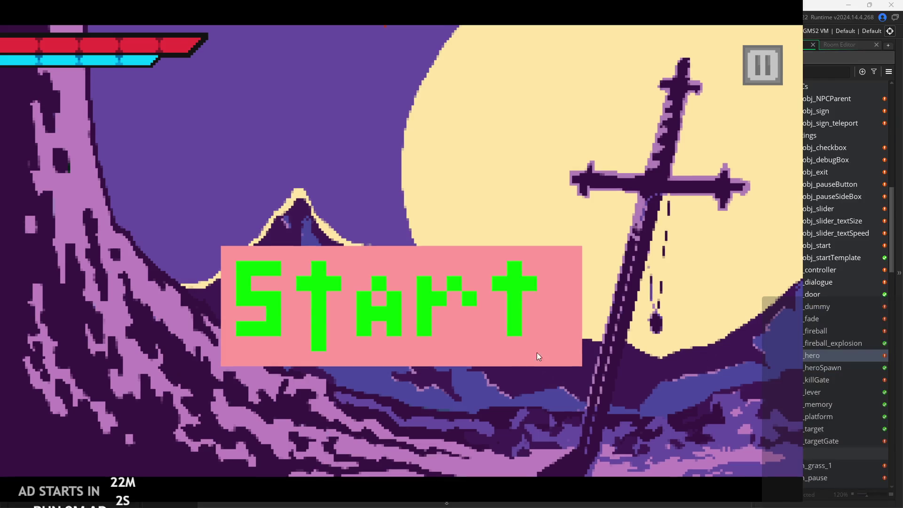
pyautogui.click(537, 352)
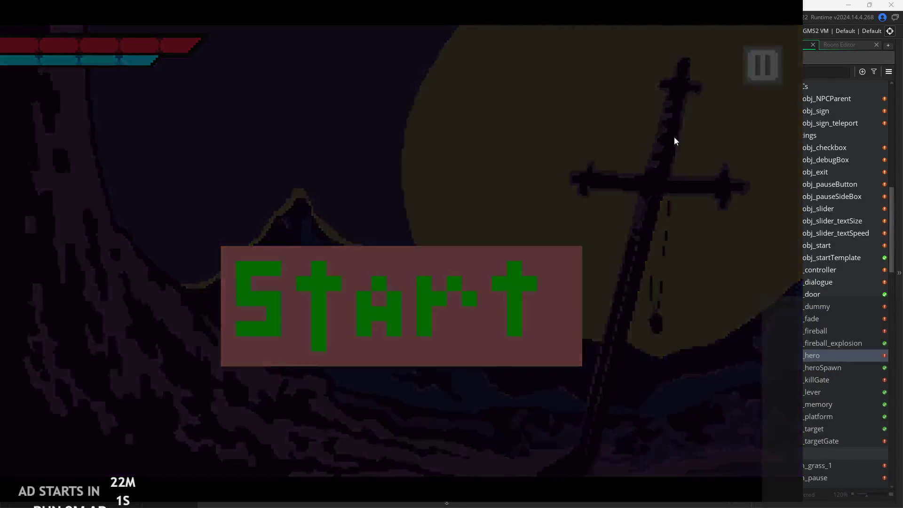
pyautogui.click(756, 81)
pyautogui.click(168, 144)
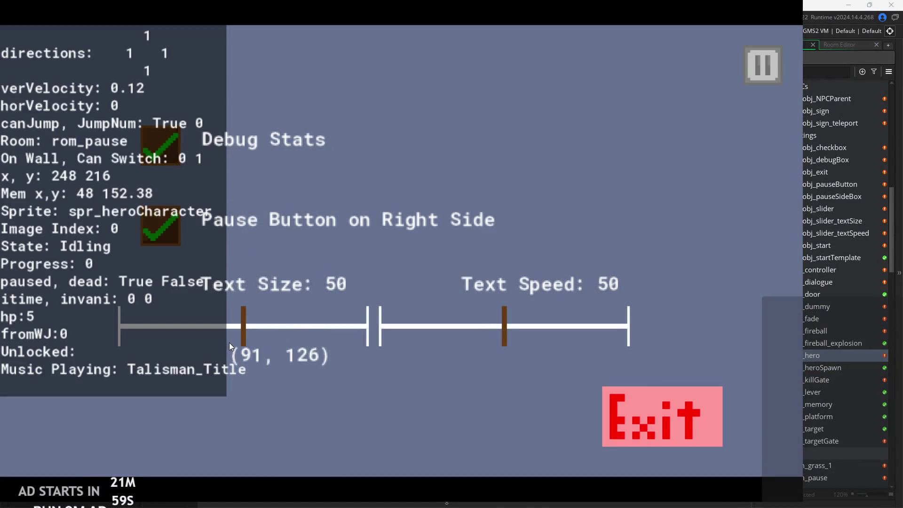
pyautogui.moveTo(247, 326); pyautogui.dragTo(58, 340)
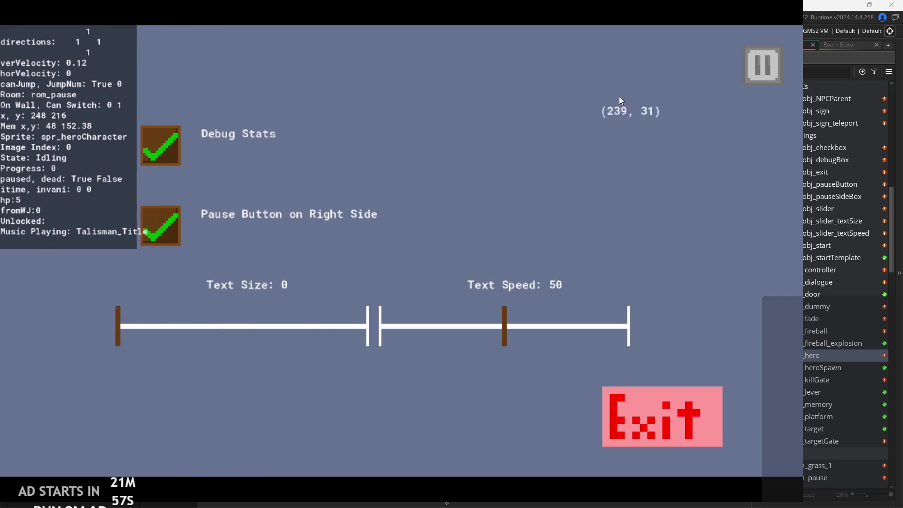
pyautogui.click(771, 80)
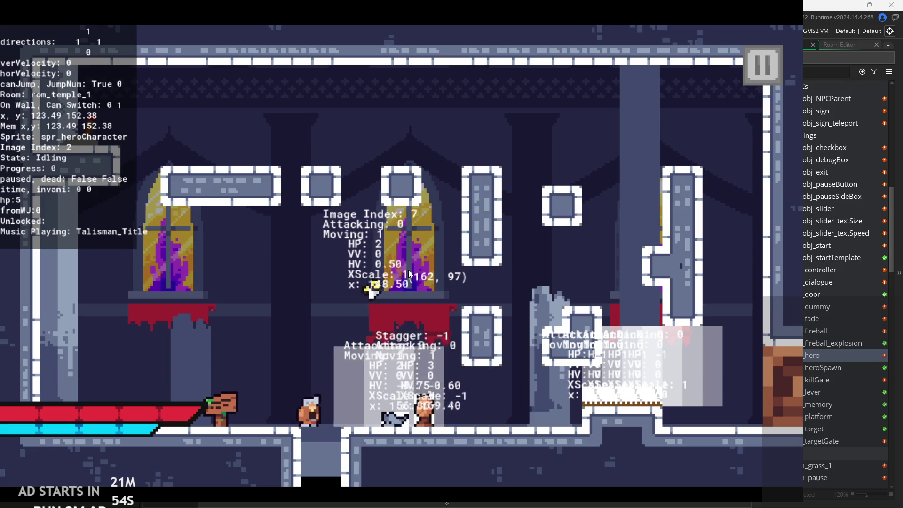
pyautogui.press('Down')
pyautogui.press('x')
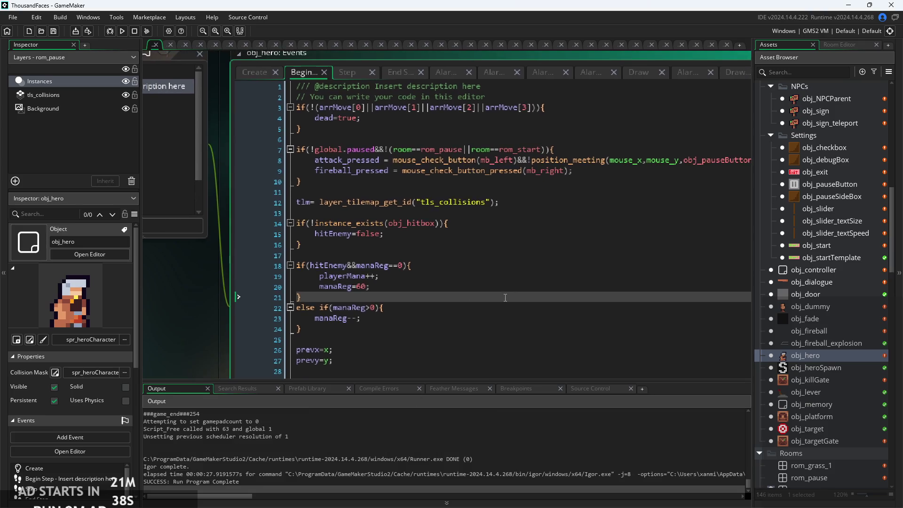
# Step: Review the death code's dead=true, aniSpeed=15 and aniSpeed=8 lines in obj_hero's Step event
pyautogui.scroll(-15, 423, 212)
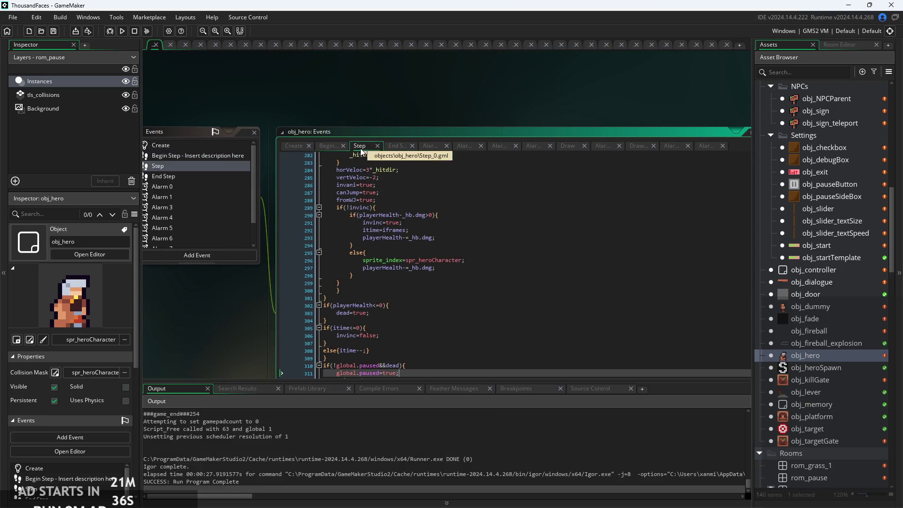
pyautogui.keyDown('ctrl'); pyautogui.scroll(3, 449, 254); pyautogui.keyUp('ctrl')
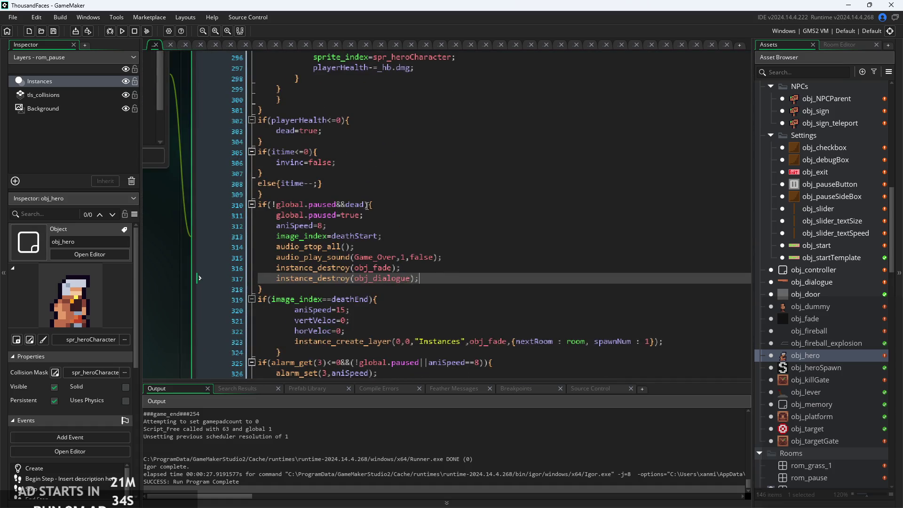
pyautogui.keyDown('ctrl'); pyautogui.scroll(3, 367, 205); pyautogui.keyUp('ctrl')
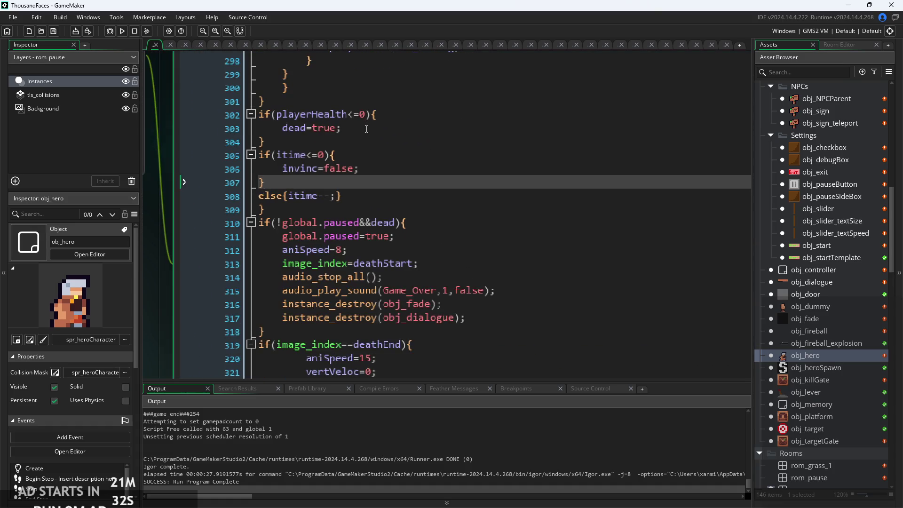
pyautogui.click(366, 129)
pyautogui.scroll(-3, 432, 263)
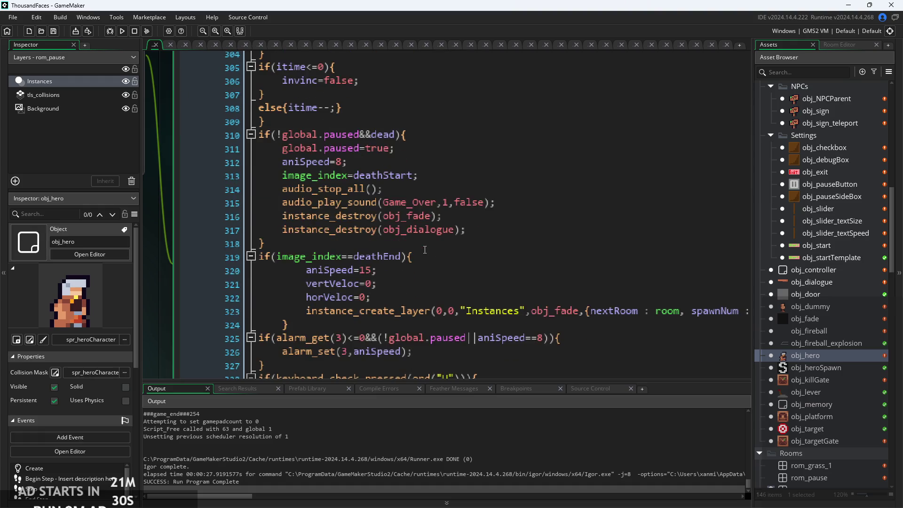
pyautogui.click(432, 224)
pyautogui.keyDown('ctrl'); pyautogui.scroll(-2, 433, 211); pyautogui.keyUp('ctrl')
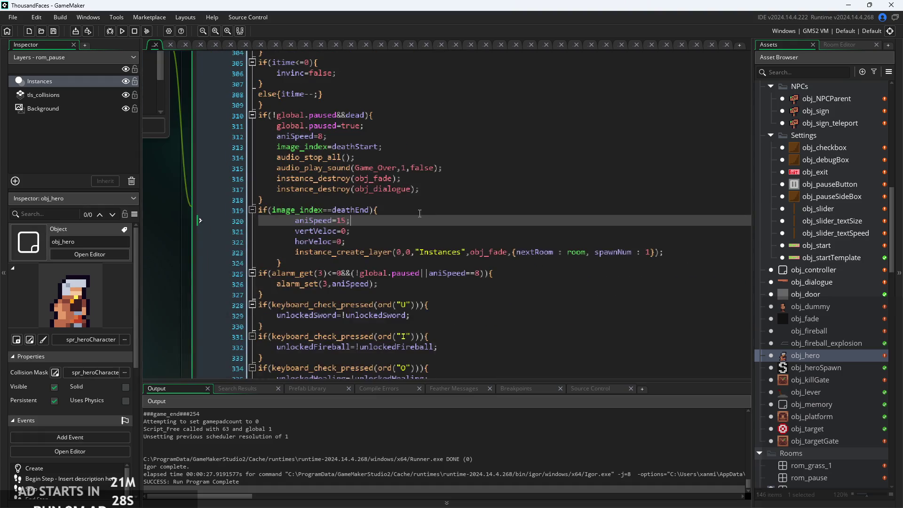
pyautogui.scroll(4, 414, 244)
pyautogui.click(405, 263)
pyautogui.keyDown('ctrl'); pyautogui.scroll(2, 404, 263); pyautogui.keyUp('ctrl')
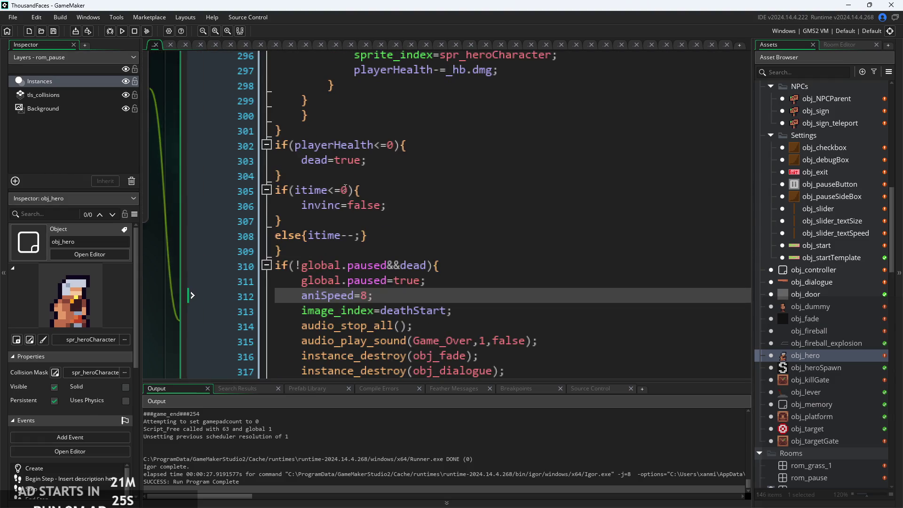
pyautogui.click(423, 190)
pyautogui.keyDown('ctrl'); pyautogui.scroll(1, 423, 189); pyautogui.keyUp('ctrl')
pyautogui.click(423, 226)
pyautogui.scroll(3, 428, 230)
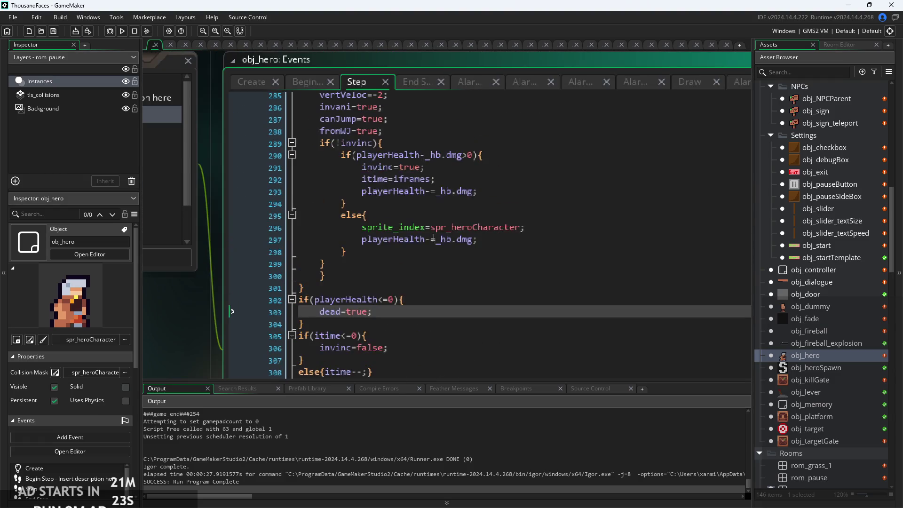
# Step: Copy sprite_index=spr_heroCharacter from line 296 below dead=true on line 303, then run the game
pyautogui.click(536, 228)
pyautogui.moveTo(536, 228); pyautogui.dragTo(364, 233)
pyautogui.hotkey('ctrl', 'c')
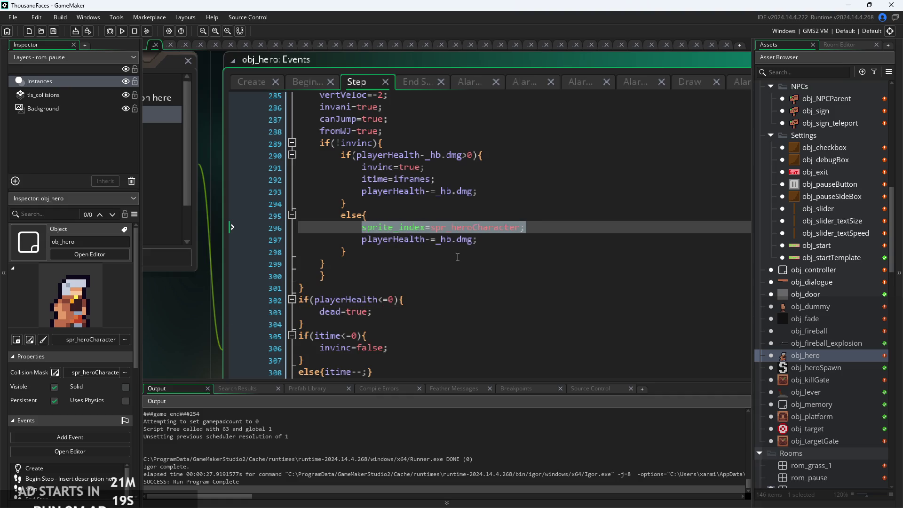
pyautogui.click(436, 348)
pyautogui.click(437, 312)
pyautogui.keyDown('ctrl'); pyautogui.scroll(2, 438, 305); pyautogui.keyUp('ctrl')
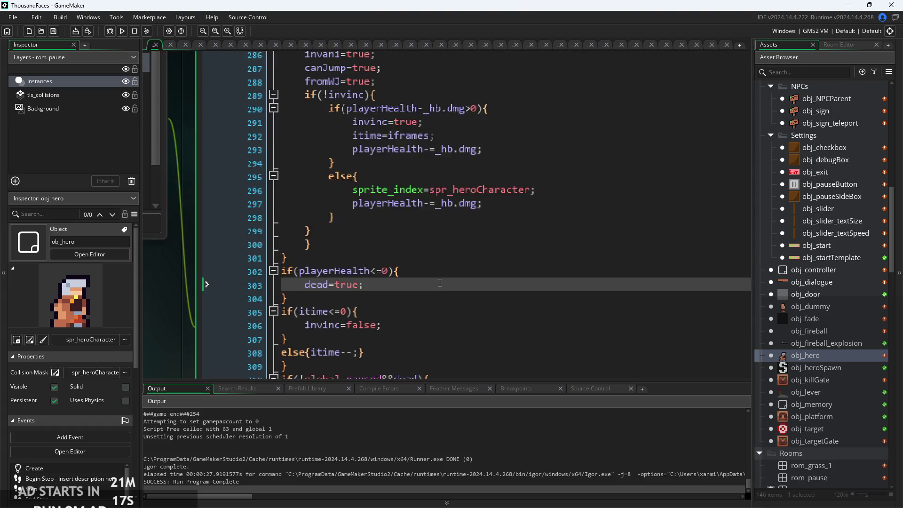
pyautogui.moveTo(453, 264); pyautogui.dragTo(479, 231)
pyautogui.click(479, 232)
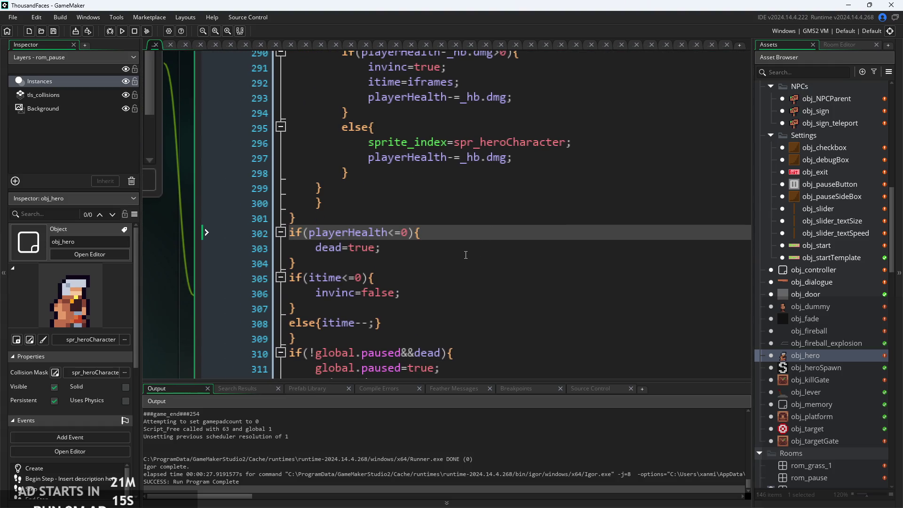
pyautogui.click(466, 247)
pyautogui.press('Return')
pyautogui.hotkey('ctrl', 'v')
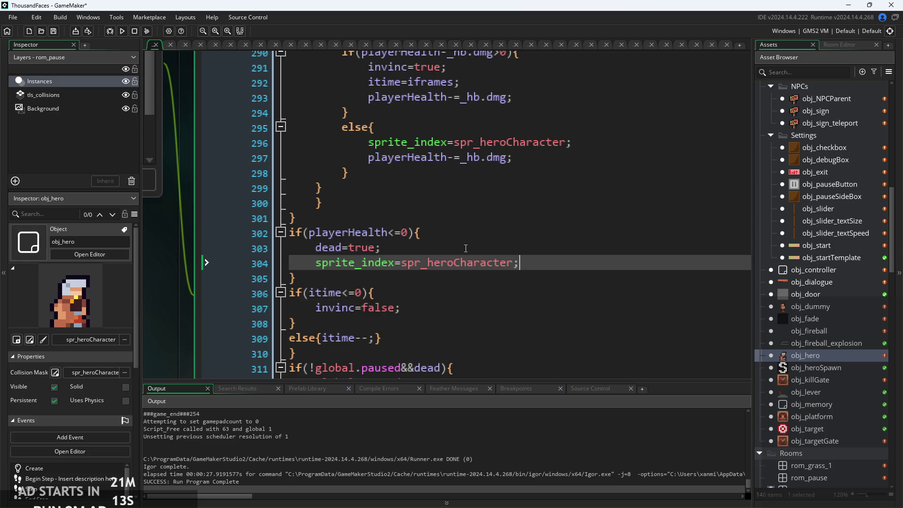
pyautogui.click(122, 31)
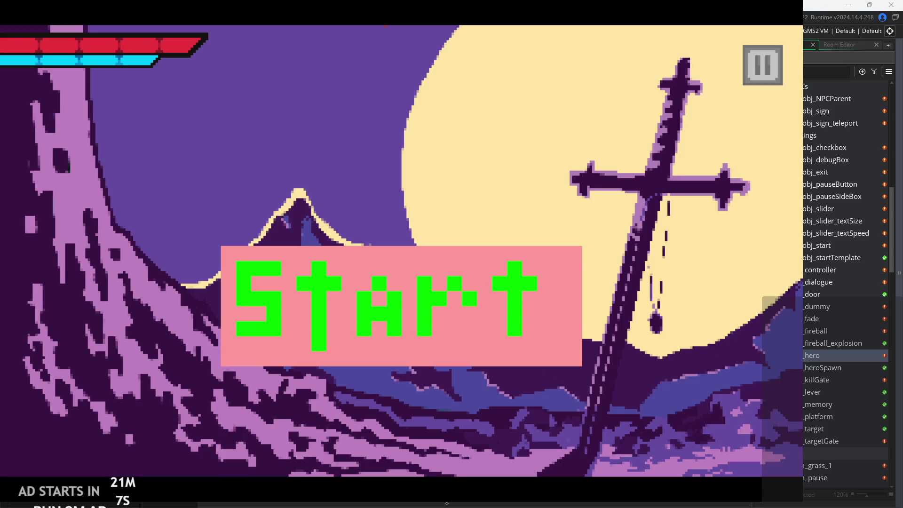
# Step: Start the game, walk the hero right across the temple floor, then exit to the editor
pyautogui.click(390, 303)
pyautogui.press('Right')
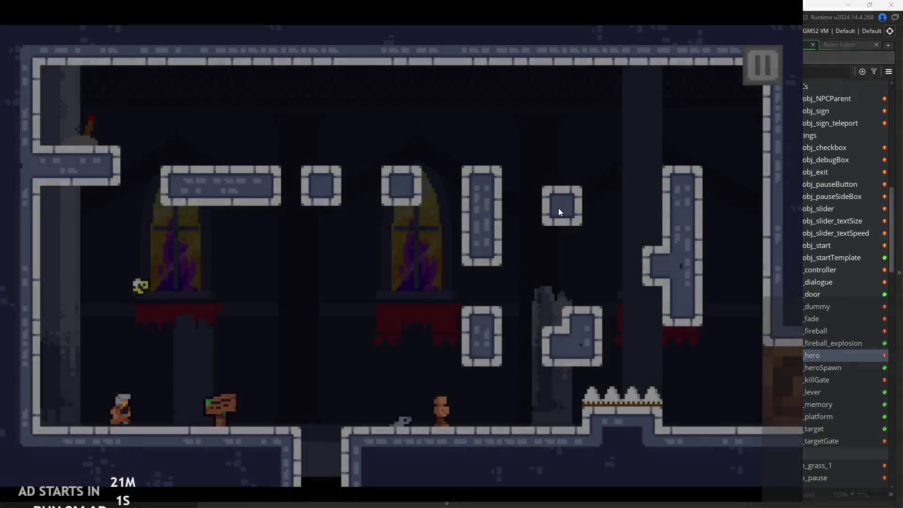
pyautogui.press('Right')
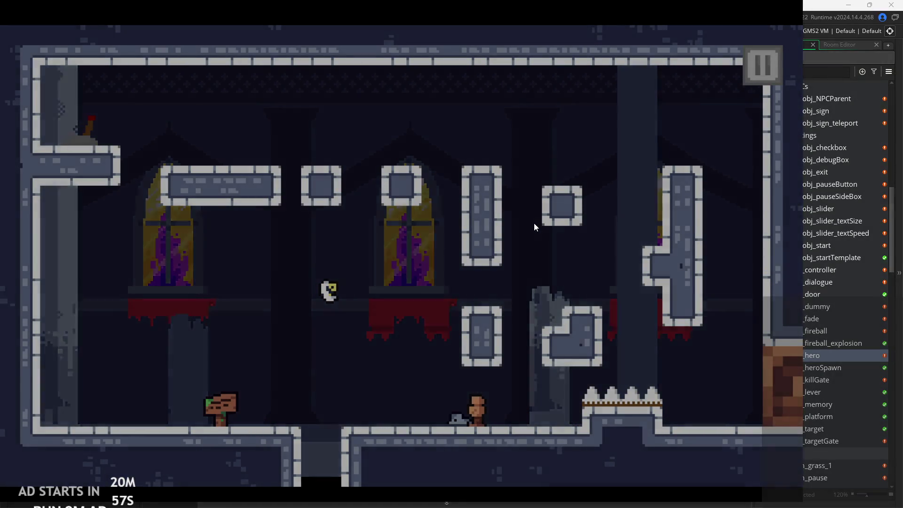
pyautogui.press('Right')
pyautogui.press('Right')
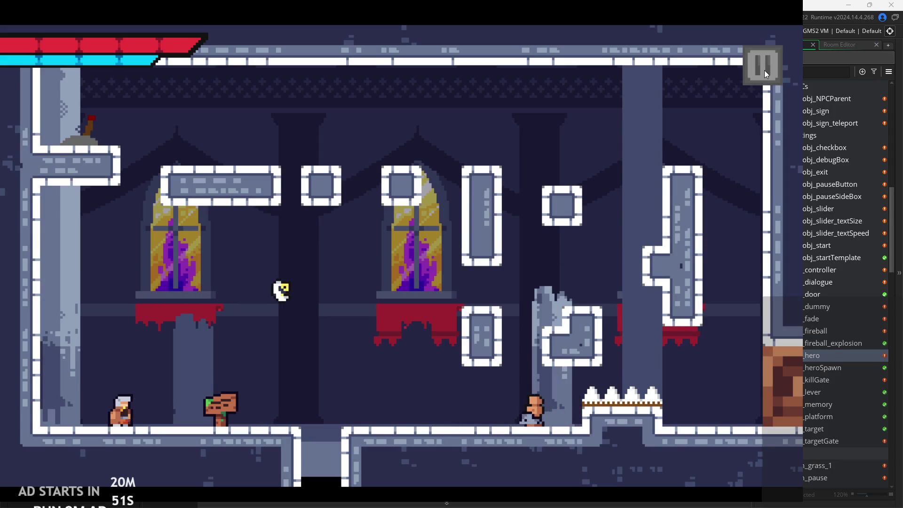
pyautogui.press('Right')
pyautogui.press('Right')
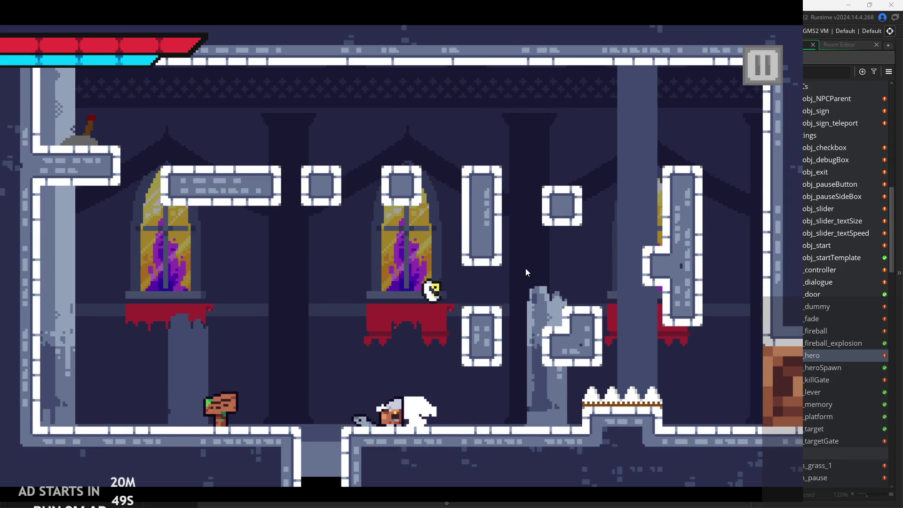
pyautogui.click(754, 71)
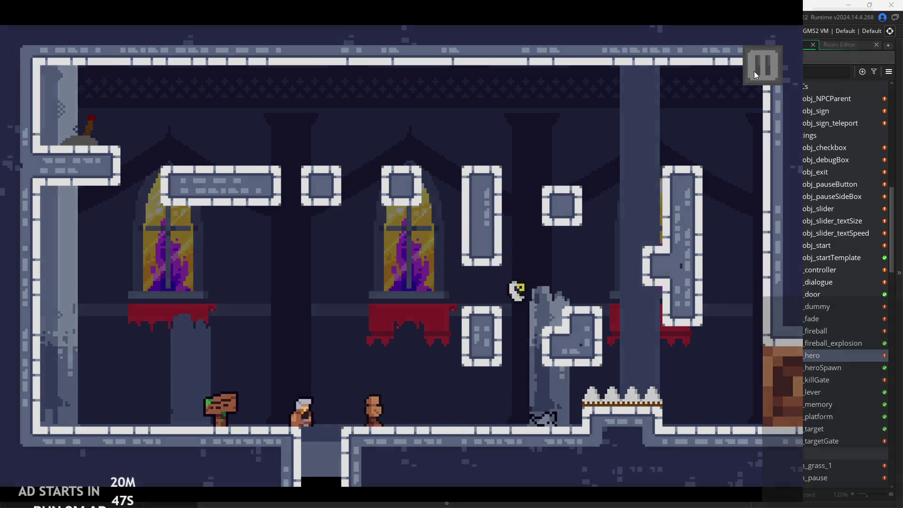
pyautogui.click(693, 427)
pyautogui.scroll(-2, 484, 282)
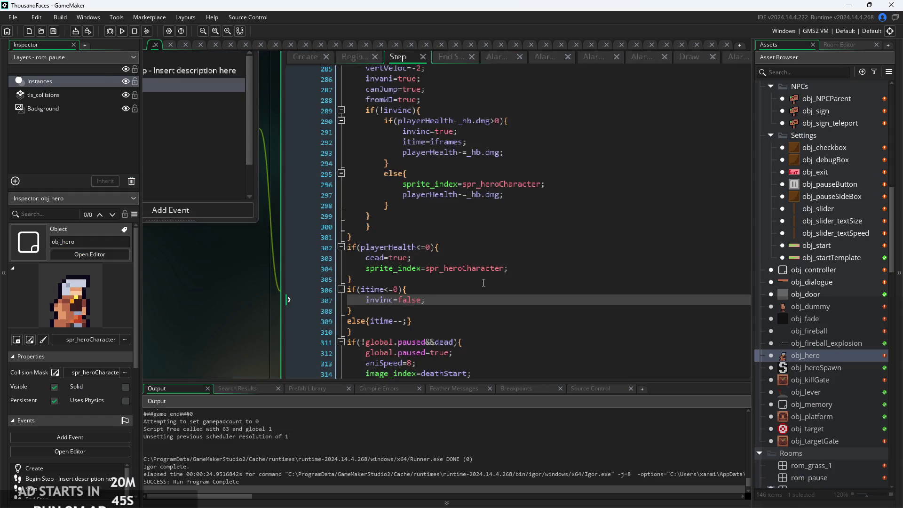
pyautogui.scroll(-2, 785, 361)
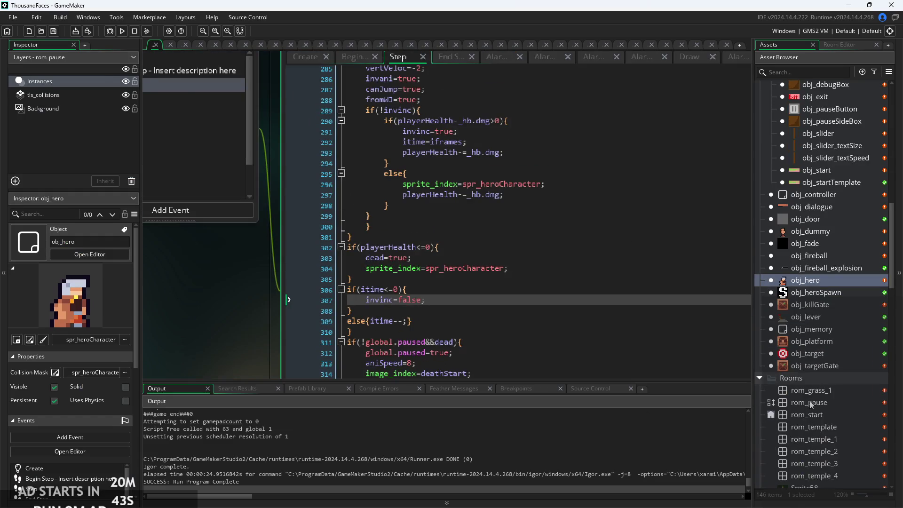
# Step: Open rom_temple_1 and launch a new test run from the title screen
pyautogui.doubleClick(828, 434)
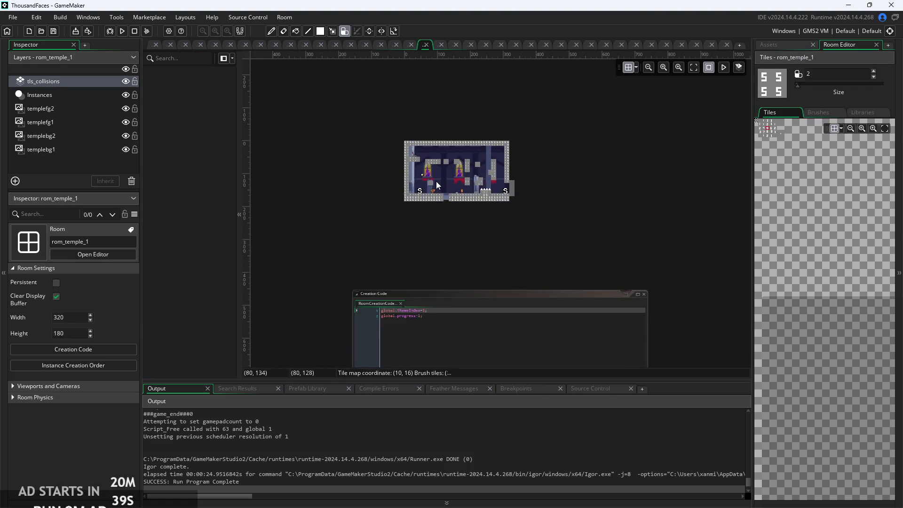
pyautogui.scroll(3, 442, 164)
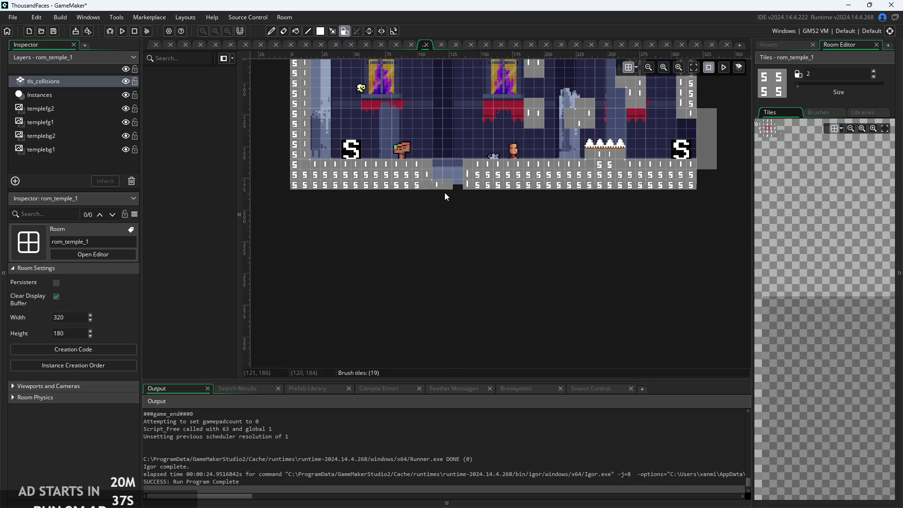
pyautogui.click(126, 32)
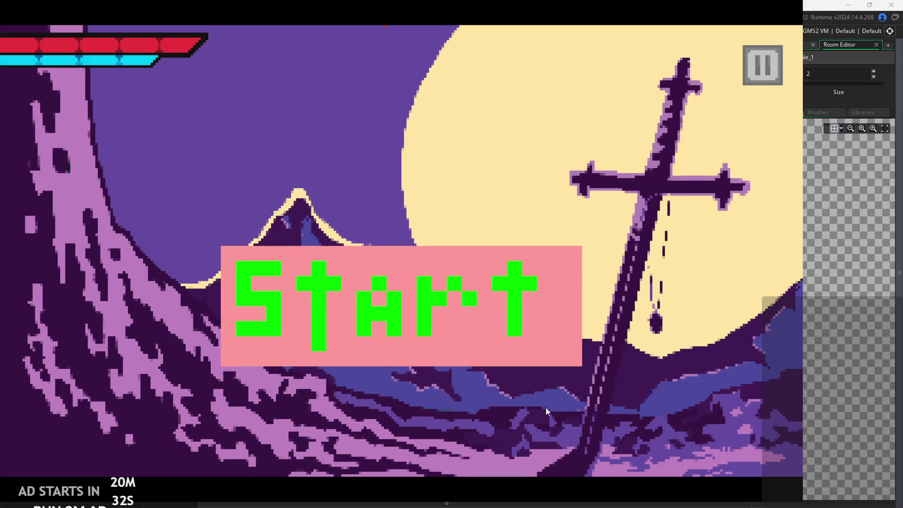
pyautogui.click(436, 303)
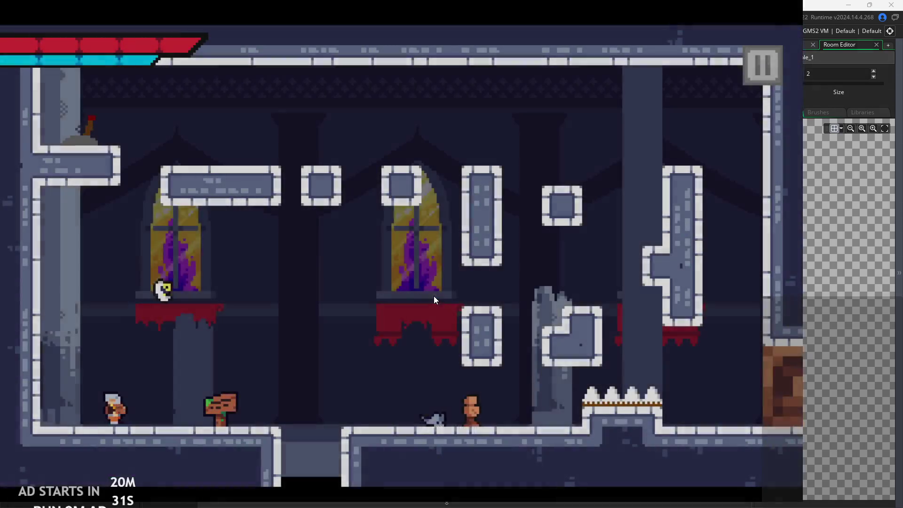
# Step: Run the knight left and right, jumping near the signpost, then quit back to obj_hero's code
pyautogui.press('Right')
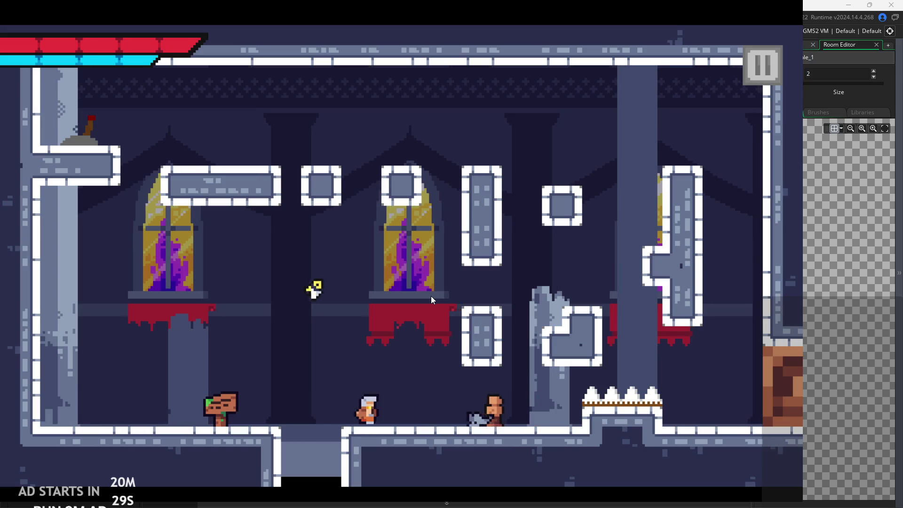
pyautogui.press('Left')
pyautogui.press('Right')
pyautogui.press('Left')
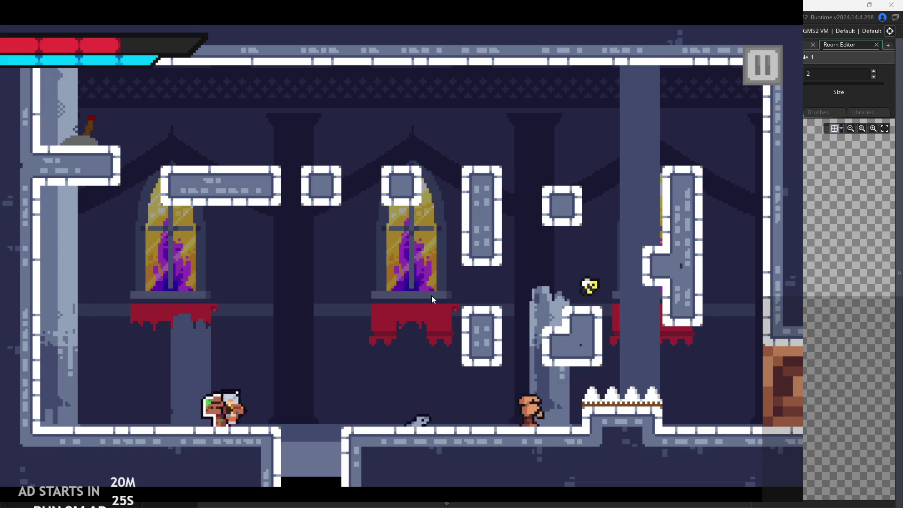
pyautogui.press('Right')
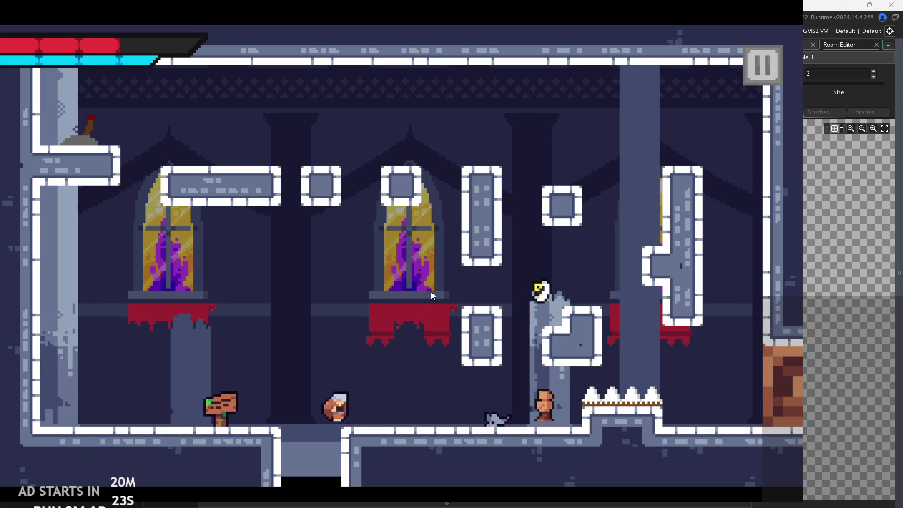
pyautogui.press('Left')
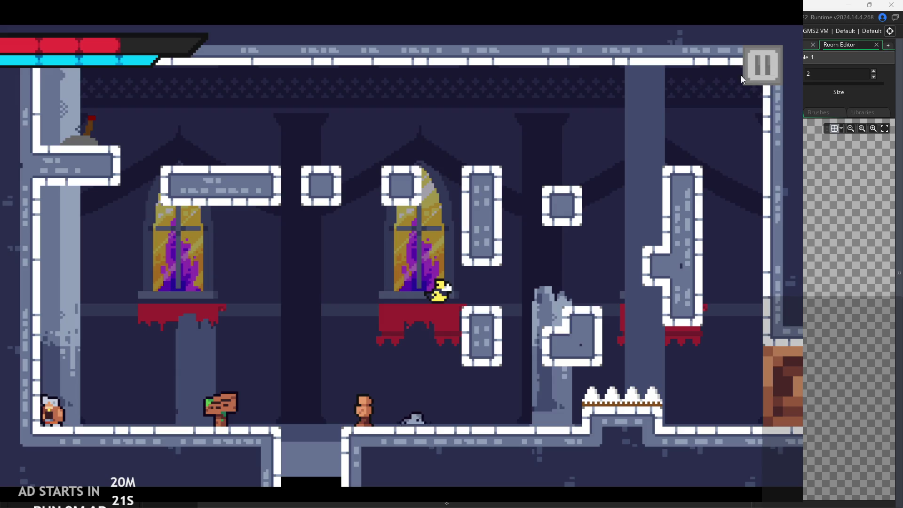
pyautogui.press('Escape')
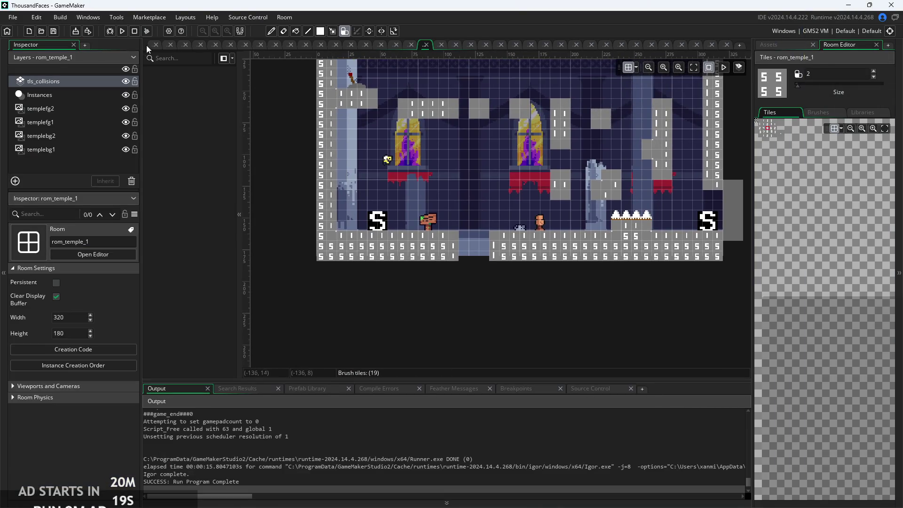
pyautogui.click(151, 47)
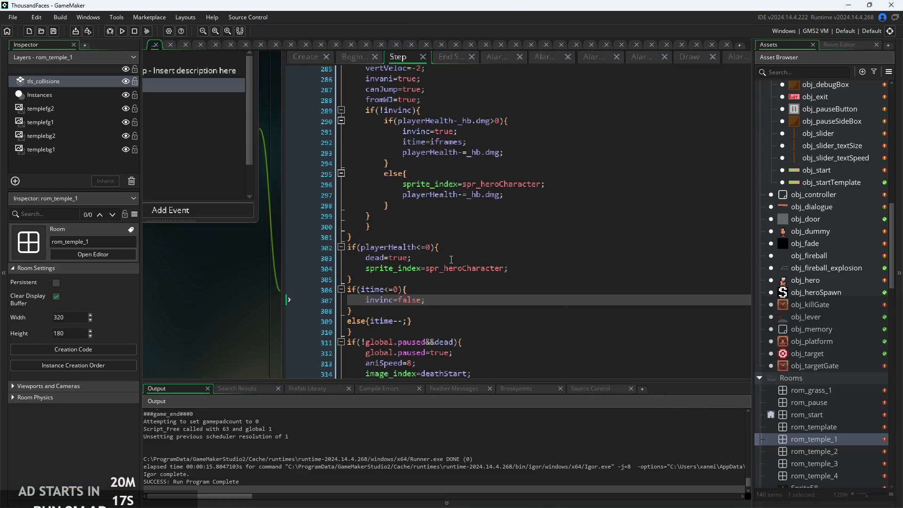
# Step: Browse obj_hero's Create, Begin Step and Step event code
pyautogui.click(308, 57)
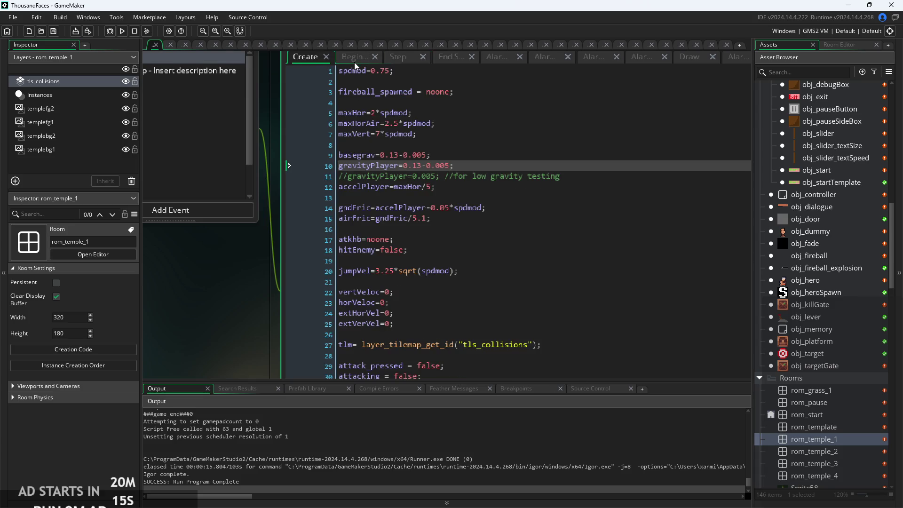
pyautogui.click(355, 58)
pyautogui.scroll(-2, 470, 292)
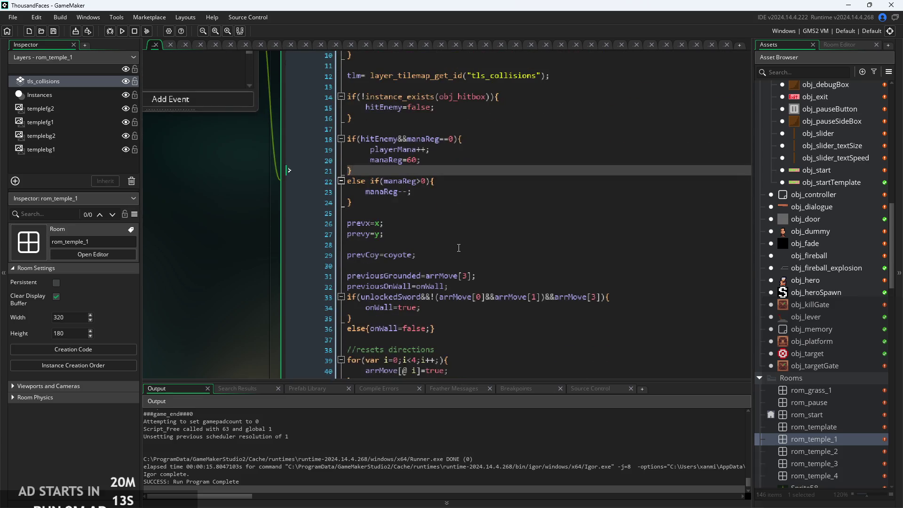
pyautogui.scroll(-3, 446, 258)
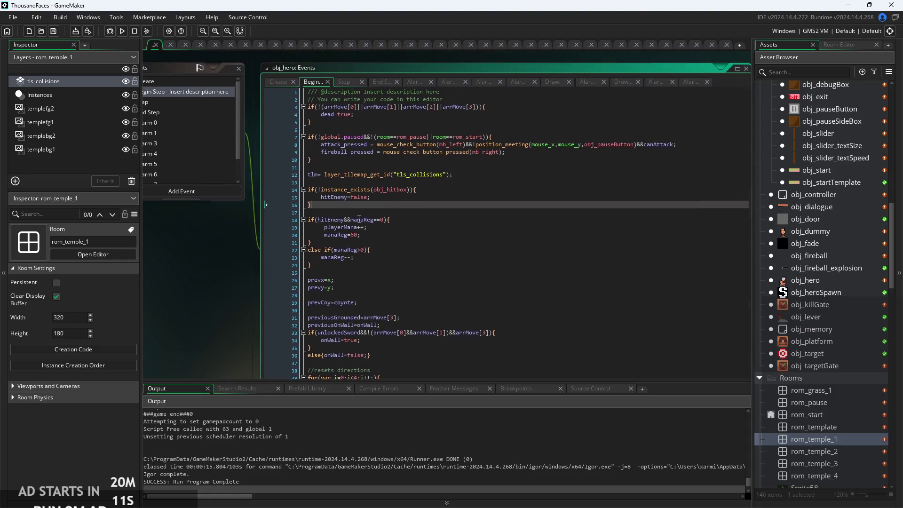
pyautogui.click(333, 93)
pyautogui.click(357, 289)
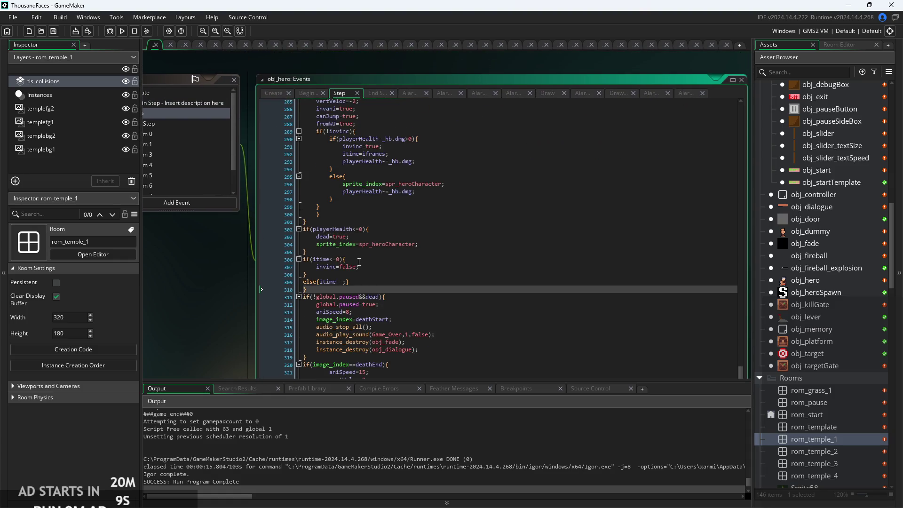
pyautogui.scroll(1, 359, 259)
pyautogui.scroll(18, 359, 259)
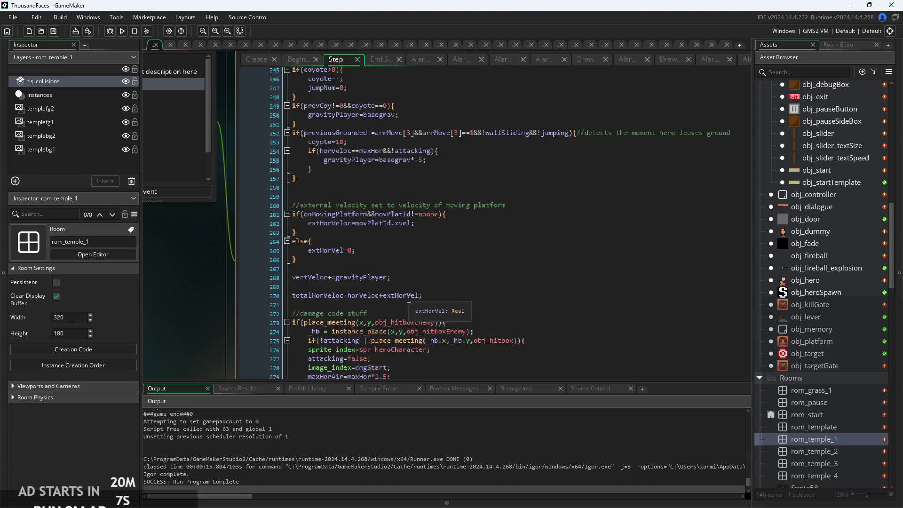
pyautogui.scroll(2, 341, 264)
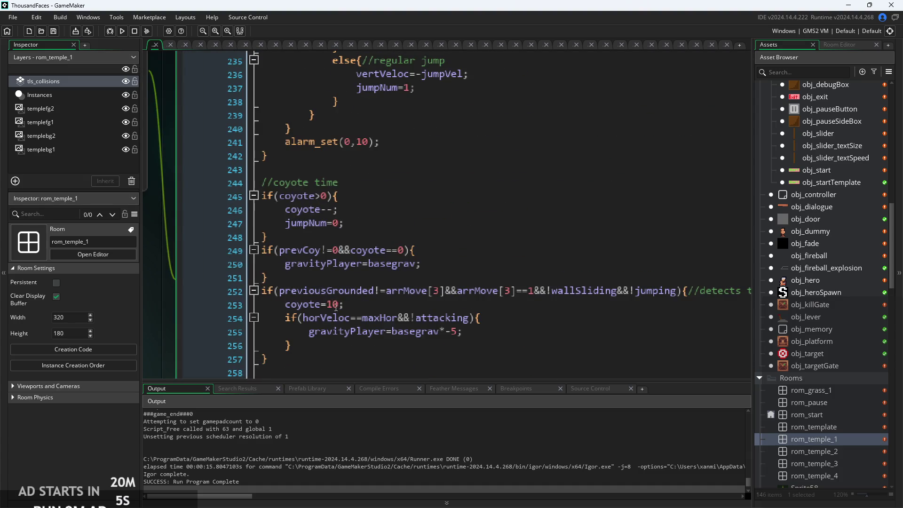
pyautogui.scroll(2, 332, 304)
# Step: Change the coyote gravity line 255 to gravityPlayer=basegrav*-2
pyautogui.click(357, 303)
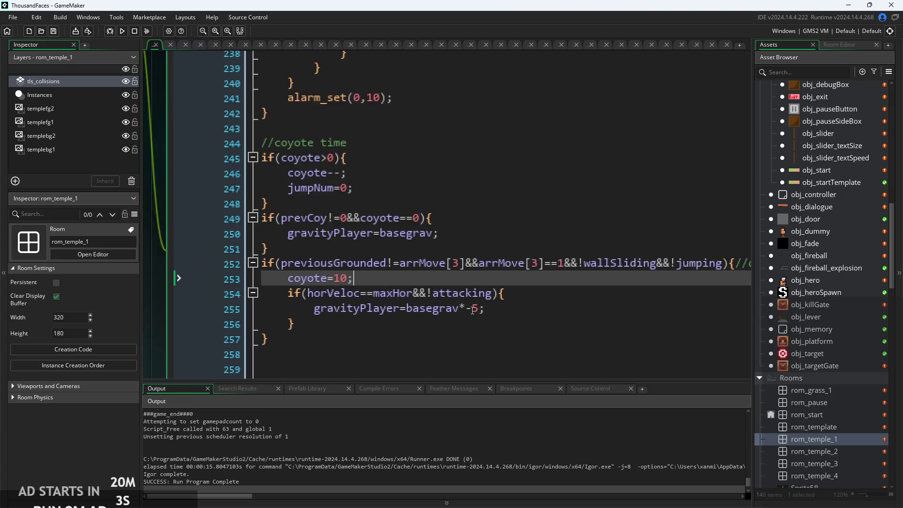
pyautogui.scroll(1, 472, 310)
pyautogui.click(487, 308)
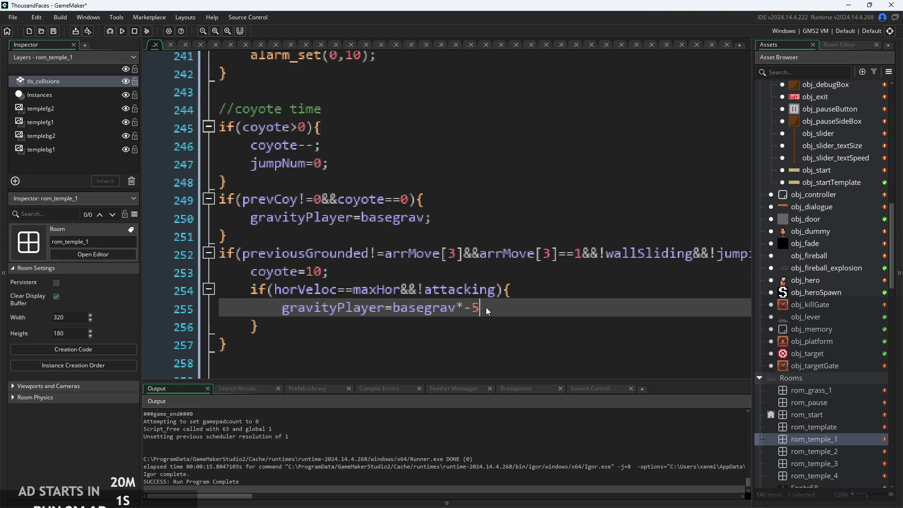
pyautogui.write('2')
pyautogui.scroll(-1, 513, 310)
pyautogui.scroll(-1, 512, 309)
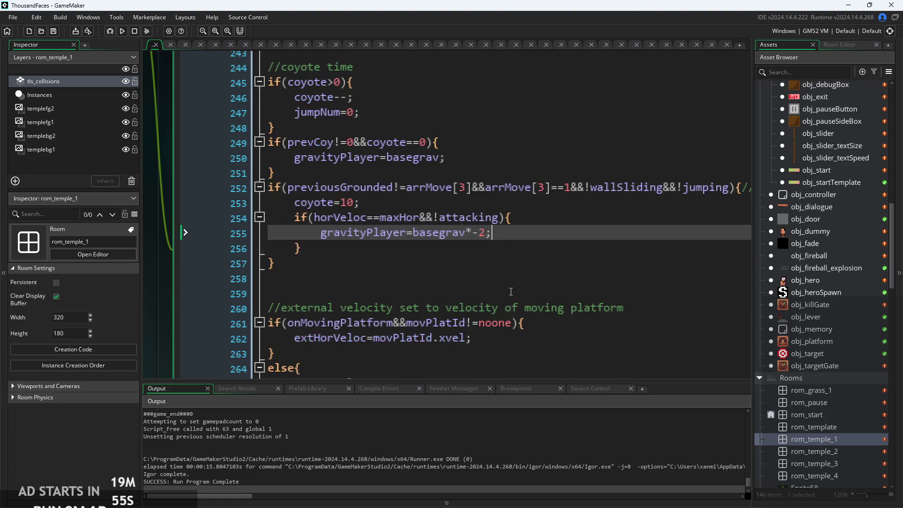
pyautogui.press('Down')
# Step: Playtest the level, exit the game, and reopen rom_temple_1 for editing
pyautogui.click(122, 31)
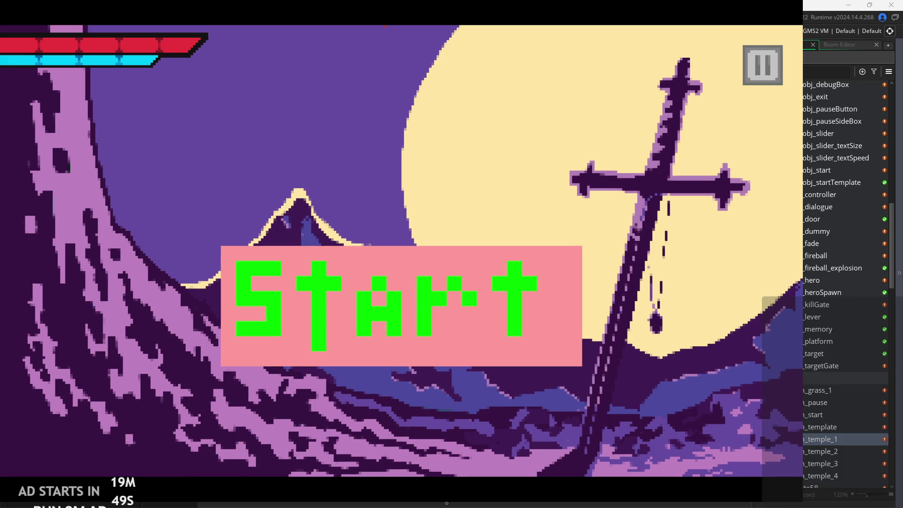
pyautogui.click(344, 289)
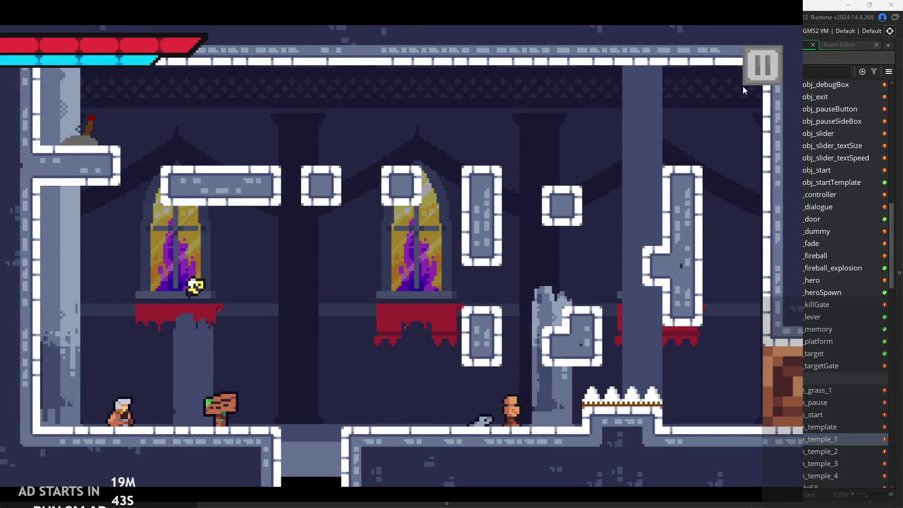
pyautogui.click(754, 78)
pyautogui.click(618, 424)
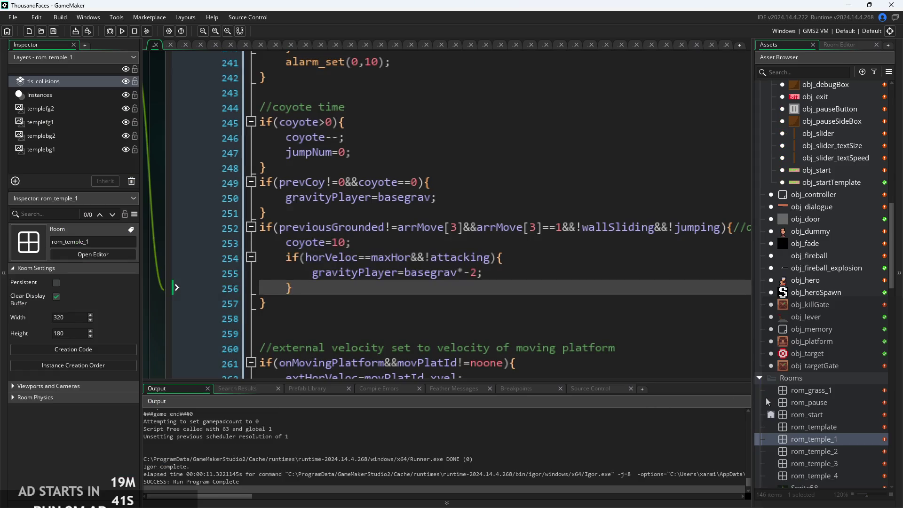
pyautogui.doubleClick(825, 439)
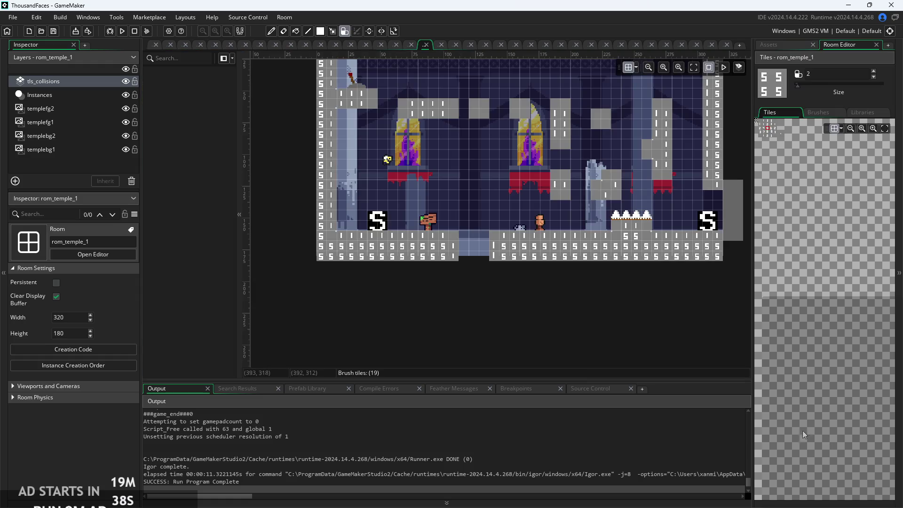
# Step: Erase floor collision tiles in rom_temple_1 to open a wide gap
pyautogui.scroll(3, 476, 238)
pyautogui.moveTo(475, 235); pyautogui.dragTo(453, 236)
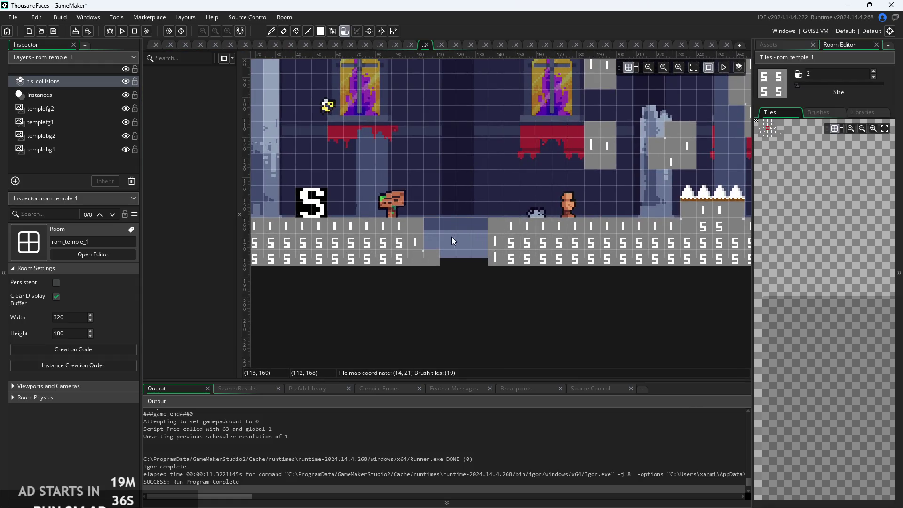
pyautogui.scroll(2, 489, 266)
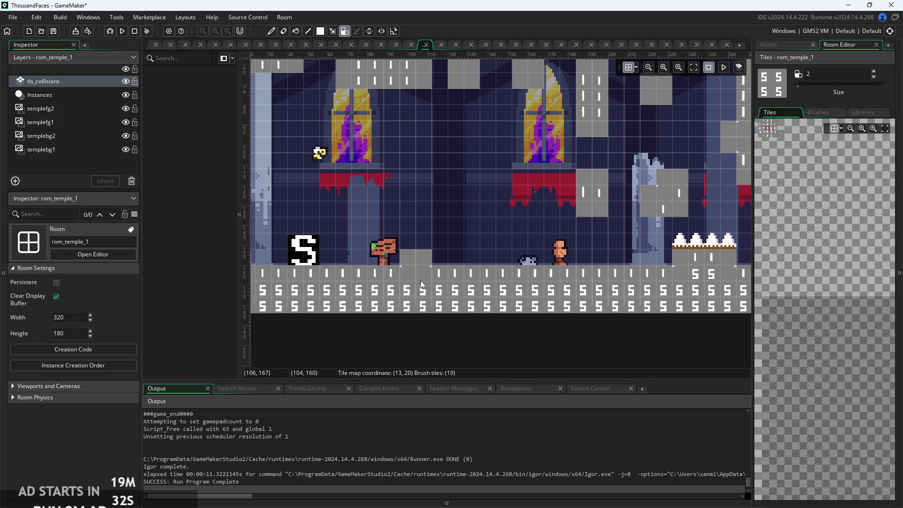
pyautogui.moveTo(450, 352); pyautogui.dragTo(518, 363)
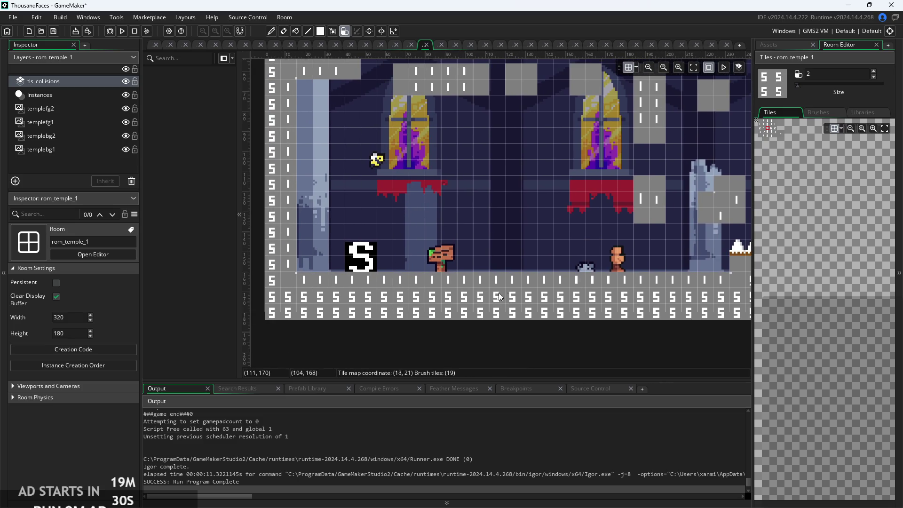
pyautogui.moveTo(497, 295); pyautogui.dragTo(495, 313)
pyautogui.click(549, 295)
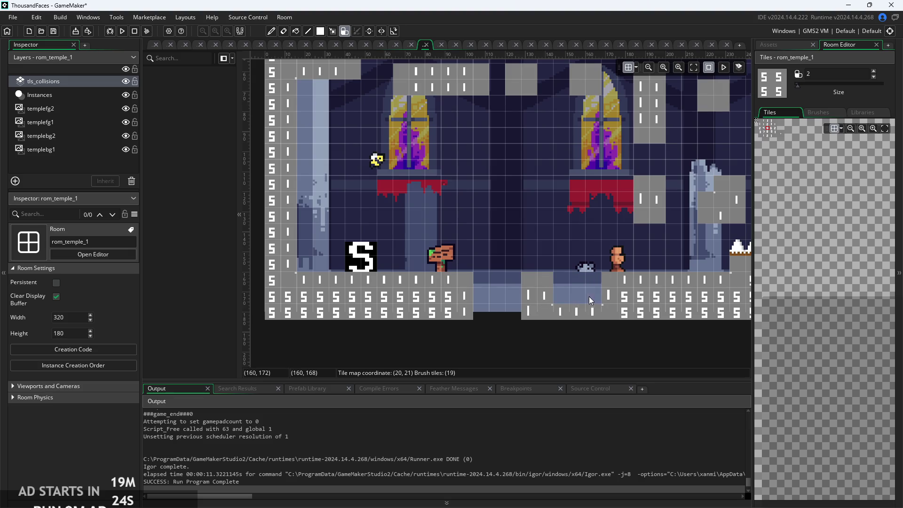
# Step: Paint a narrow collision column into the gap, clear tiles beside it, and run the game
pyautogui.scroll(1, 576, 353)
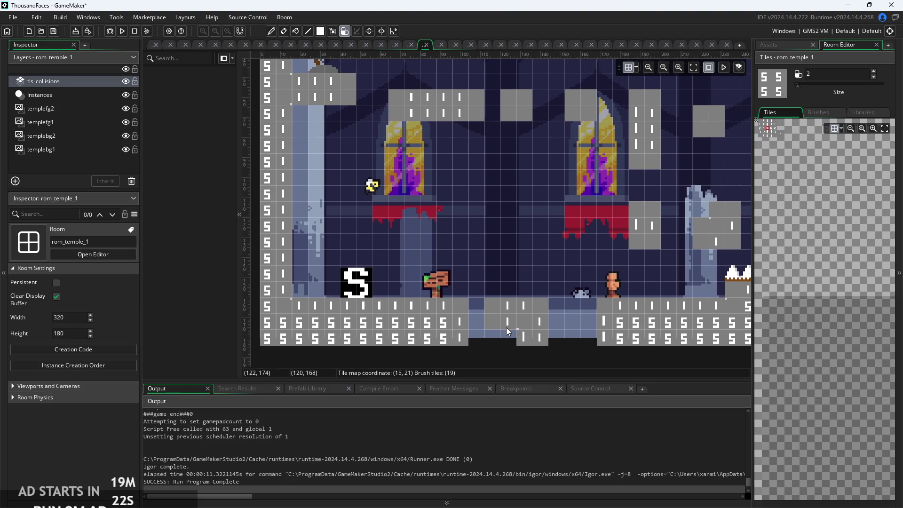
pyautogui.click(522, 329)
pyautogui.click(586, 319)
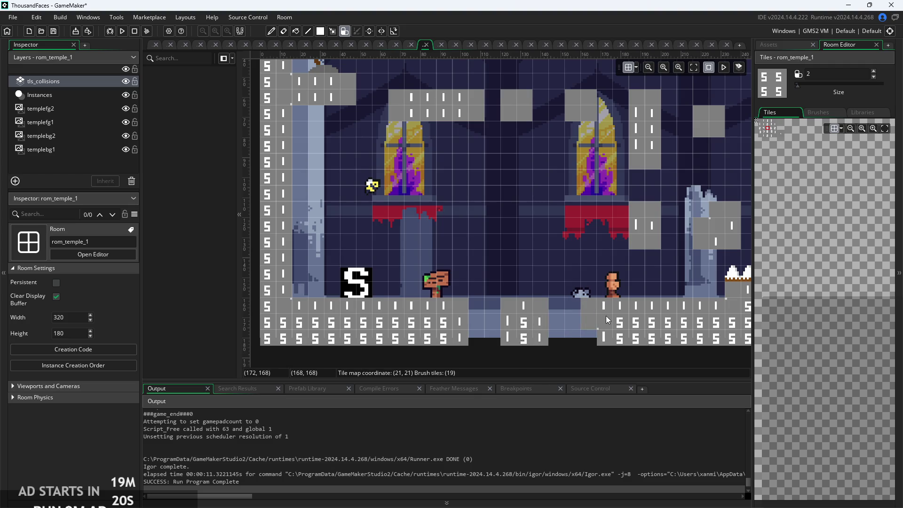
pyautogui.rightClick(557, 325)
pyautogui.rightClick(557, 343)
pyautogui.click(122, 31)
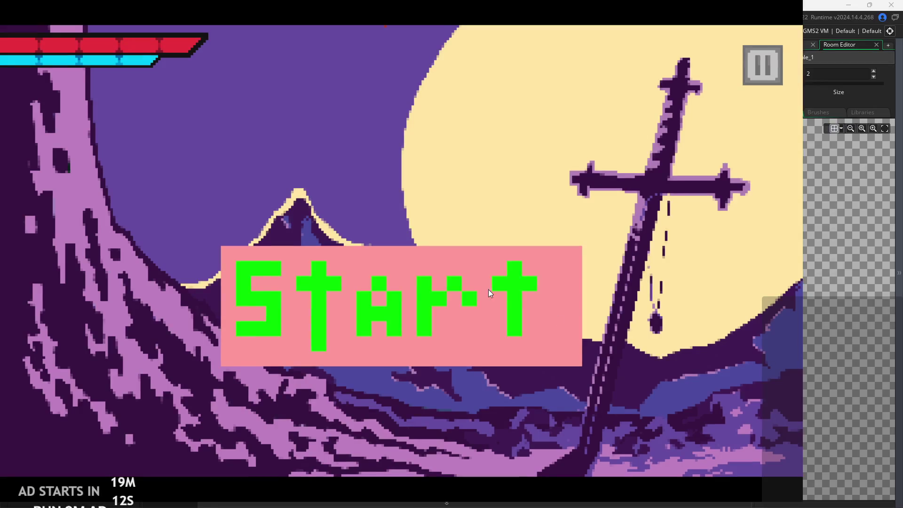
# Step: Test the floor gap in-game, exit, and paint collision tiles back into the gap
pyautogui.click(488, 289)
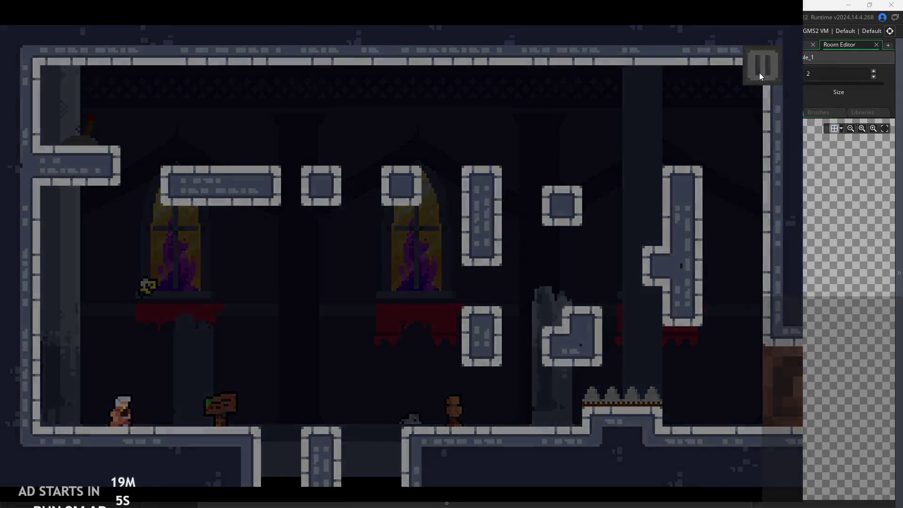
pyautogui.click(758, 73)
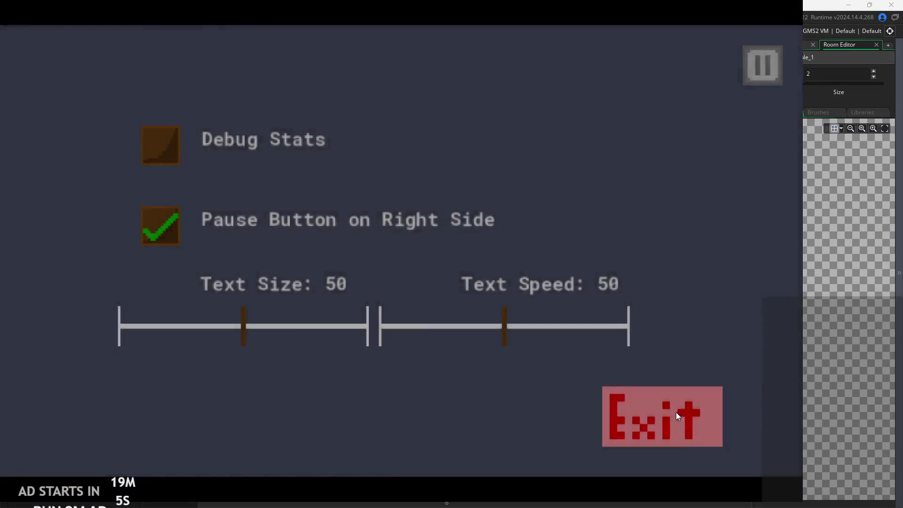
pyautogui.click(676, 412)
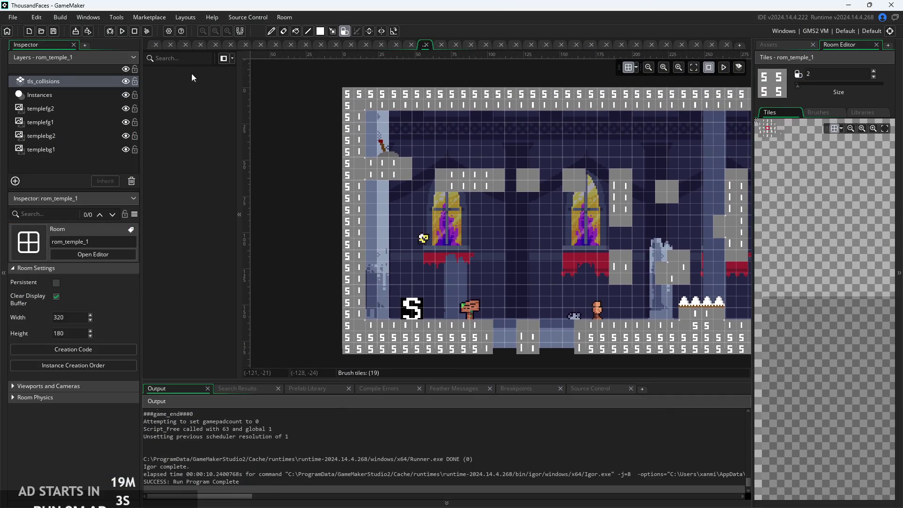
pyautogui.moveTo(500, 354); pyautogui.dragTo(506, 306)
# Step: Undo the last paint, repaint the collision block further right, and return to the gravity line
pyautogui.hotkey('ctrl', 'z')
pyautogui.moveTo(555, 327); pyautogui.dragTo(566, 339)
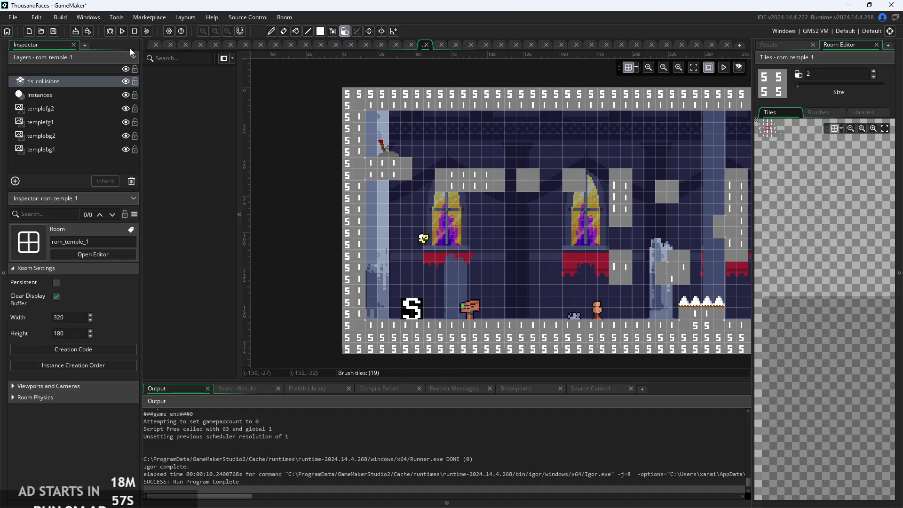
pyautogui.click(157, 46)
pyautogui.scroll(-1, 433, 257)
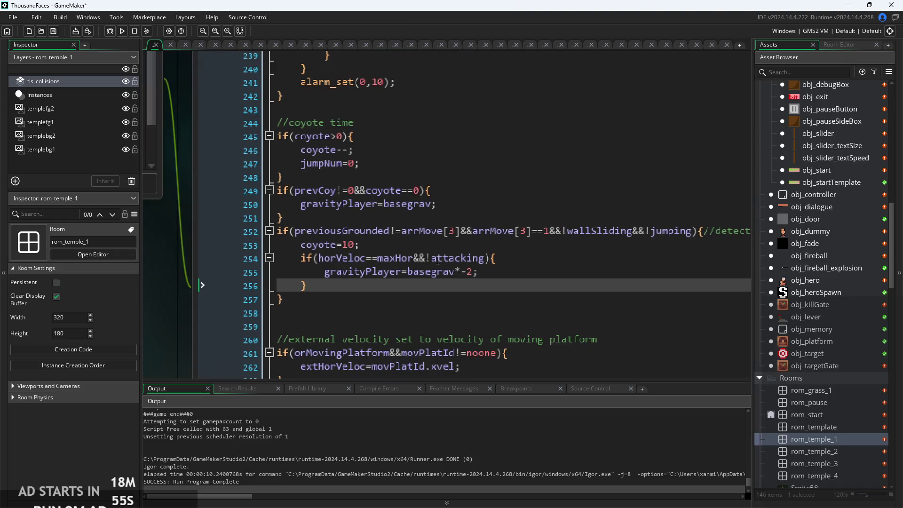
pyautogui.click(493, 272)
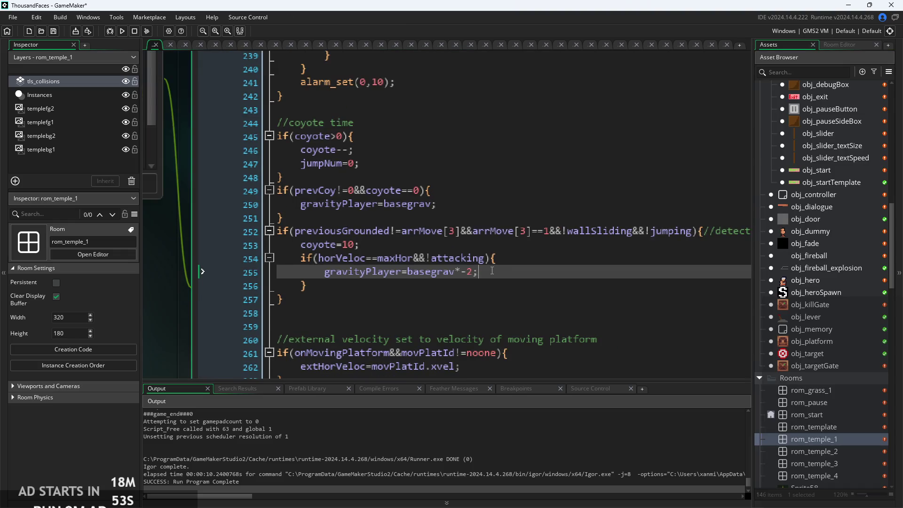
pyautogui.scroll(2, 492, 271)
pyautogui.scroll(-1, 510, 278)
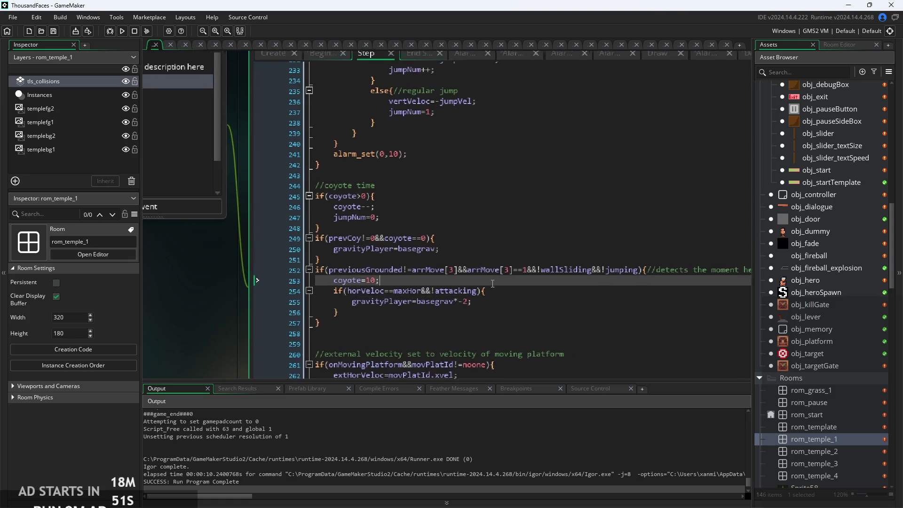
# Step: Review obj_hero's Create event, where basegrav and gravityPlayer are 0.13-0.005
pyautogui.click(407, 208)
pyautogui.scroll(-2, 407, 208)
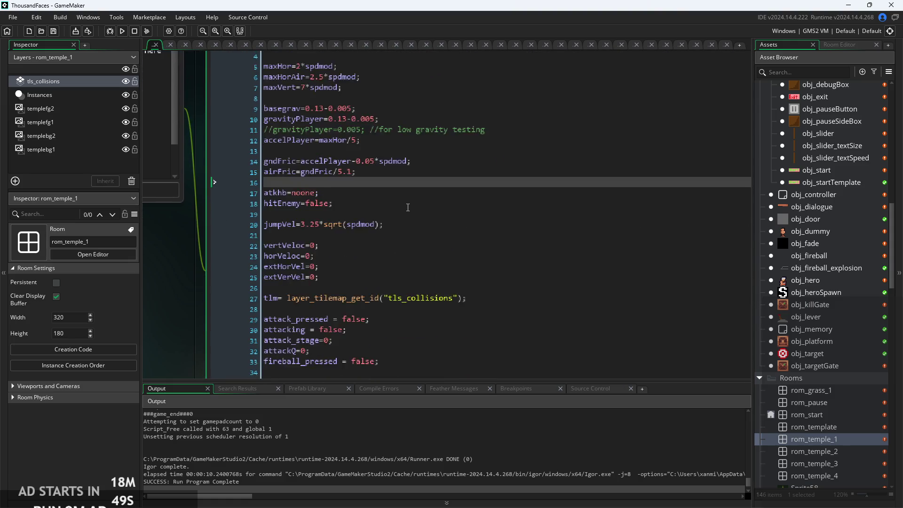
pyautogui.scroll(-1, 409, 207)
pyautogui.click(410, 208)
pyautogui.scroll(-3, 412, 219)
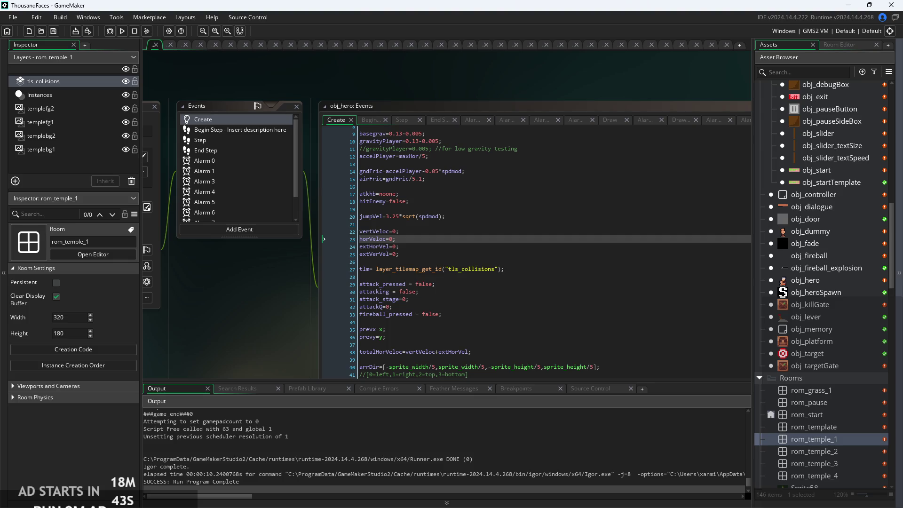
pyautogui.click(535, 258)
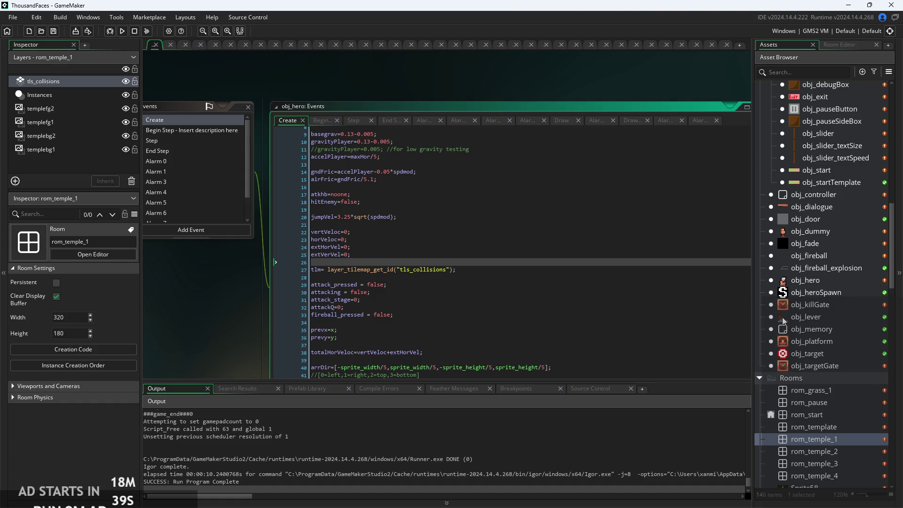
pyautogui.scroll(4, 786, 315)
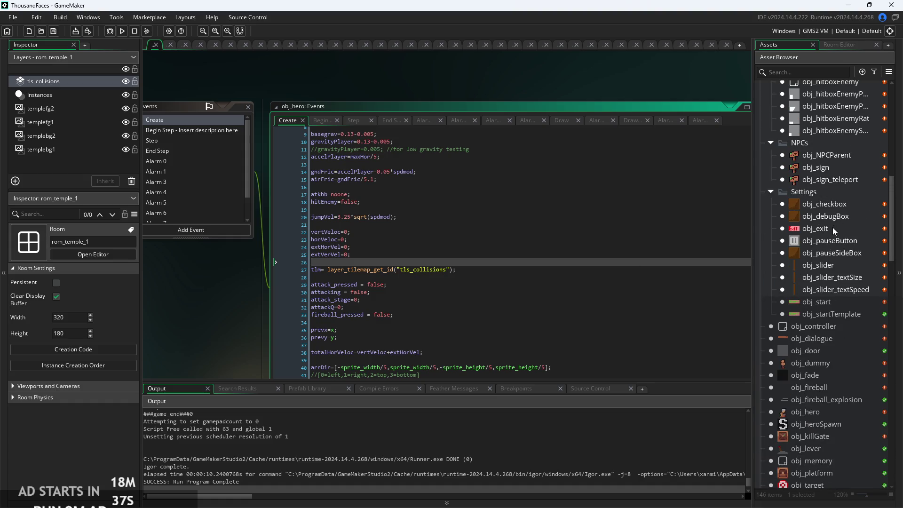
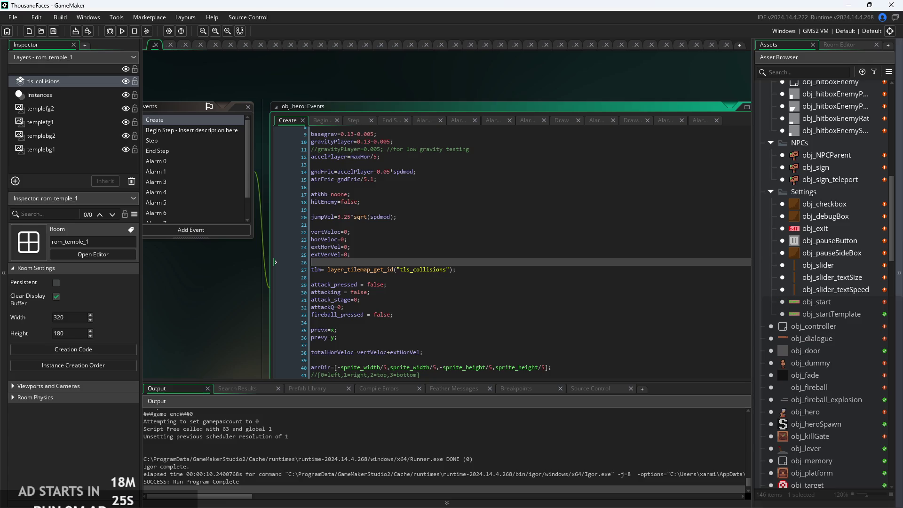
# Step: Review the Fireball and Game_Over sound assets in the SFX folder
pyautogui.scroll(1, 811, 241)
pyautogui.click(812, 246)
pyautogui.scroll(4, 824, 240)
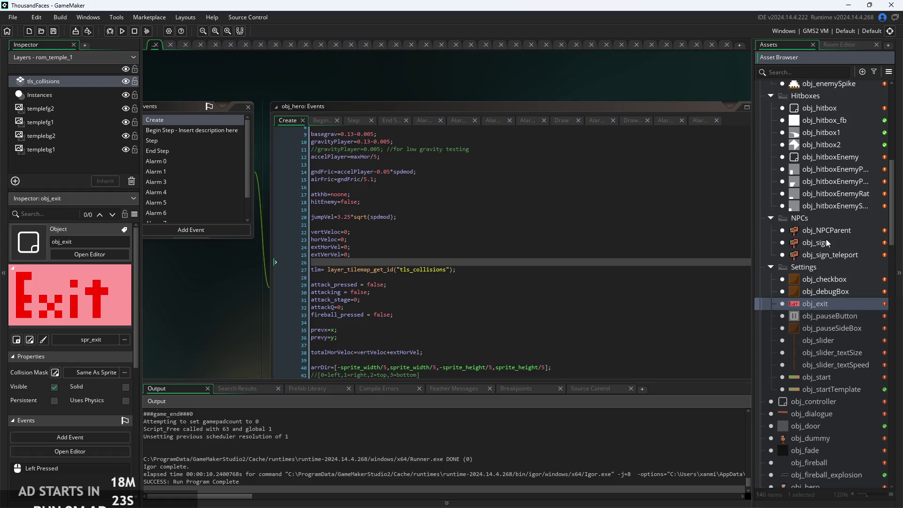
pyautogui.scroll(9, 822, 244)
pyautogui.scroll(-13, 823, 195)
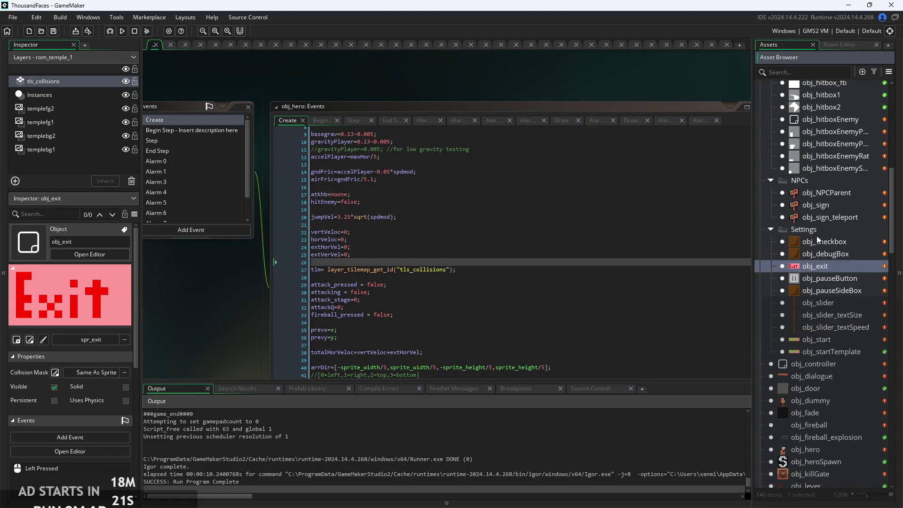
pyautogui.scroll(-1, 826, 278)
pyautogui.scroll(20, 796, 118)
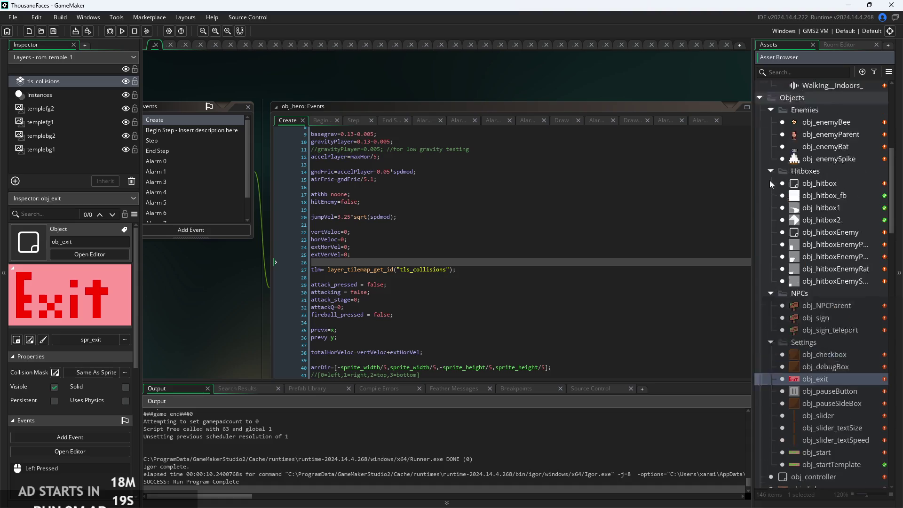
pyautogui.doubleClick(826, 217)
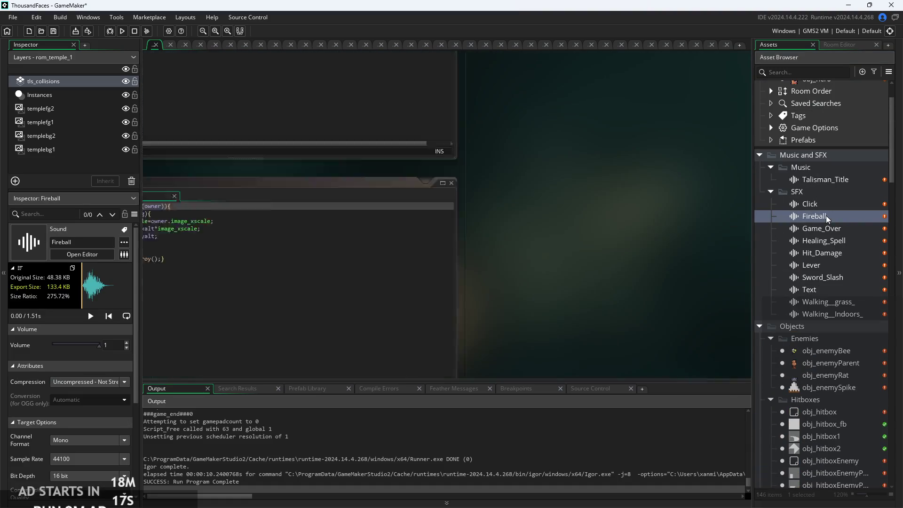
pyautogui.doubleClick(832, 229)
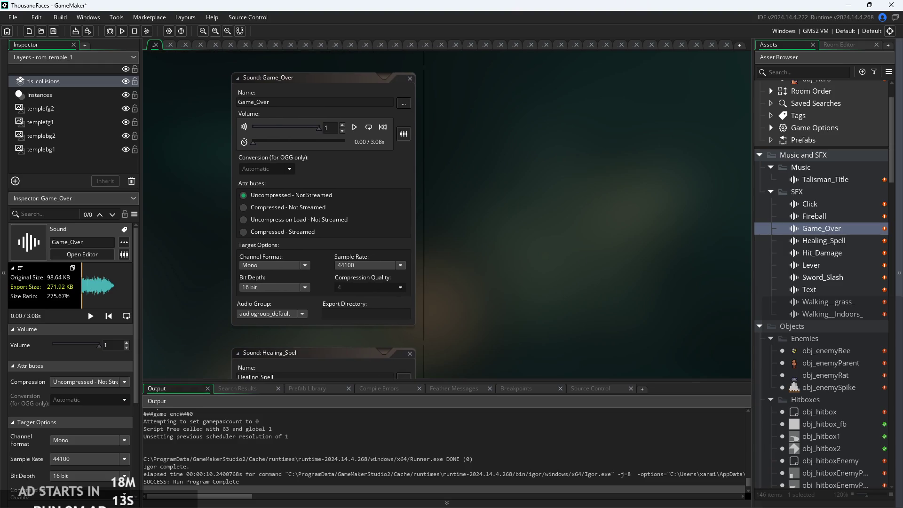
# Step: Glance at the SFX checklist notes, then open obj_hero and its code
pyautogui.hotkey('alt', 'Tab')
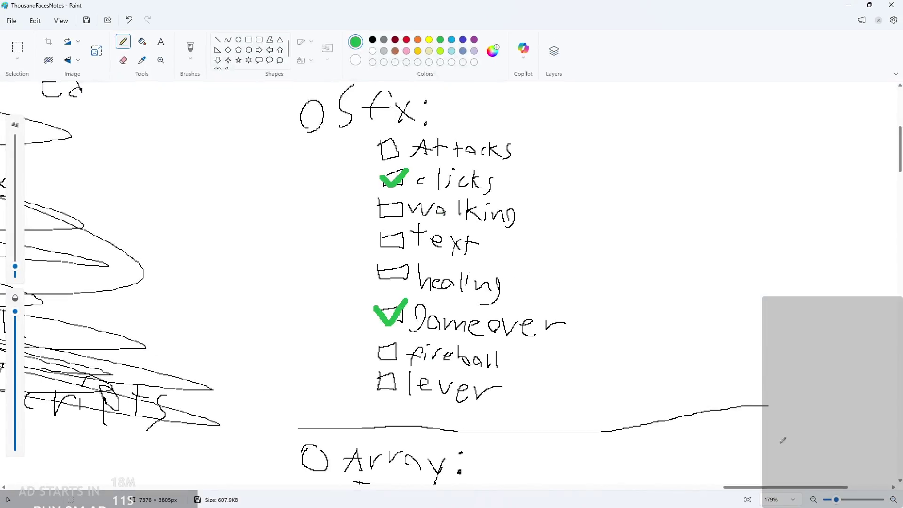
pyautogui.click(850, 4)
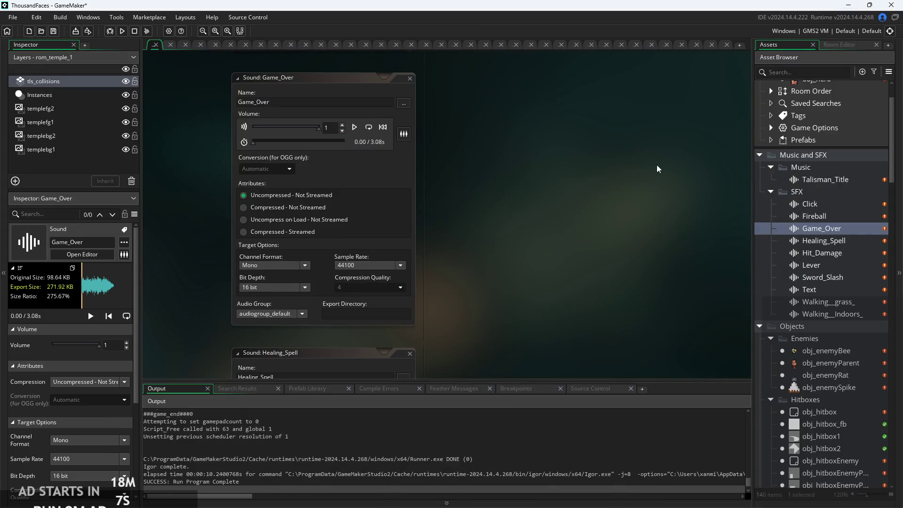
pyautogui.scroll(-12, 793, 362)
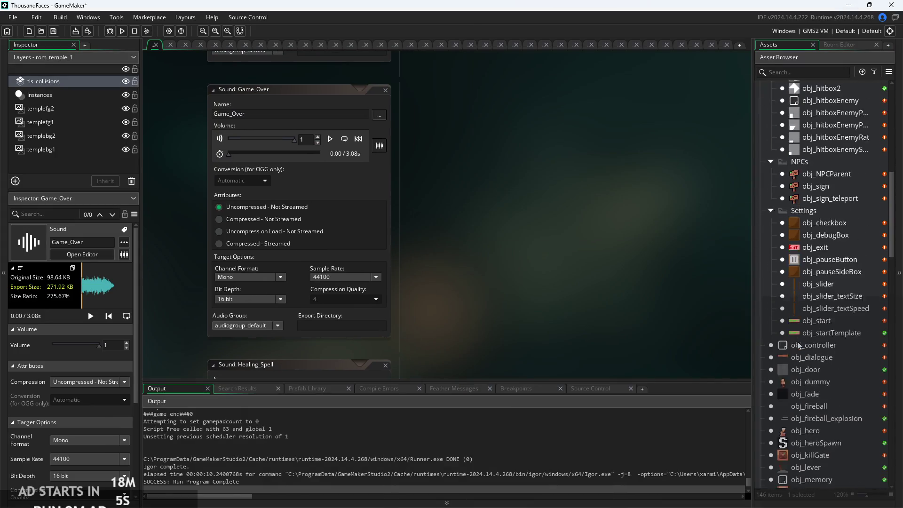
pyautogui.doubleClick(813, 357)
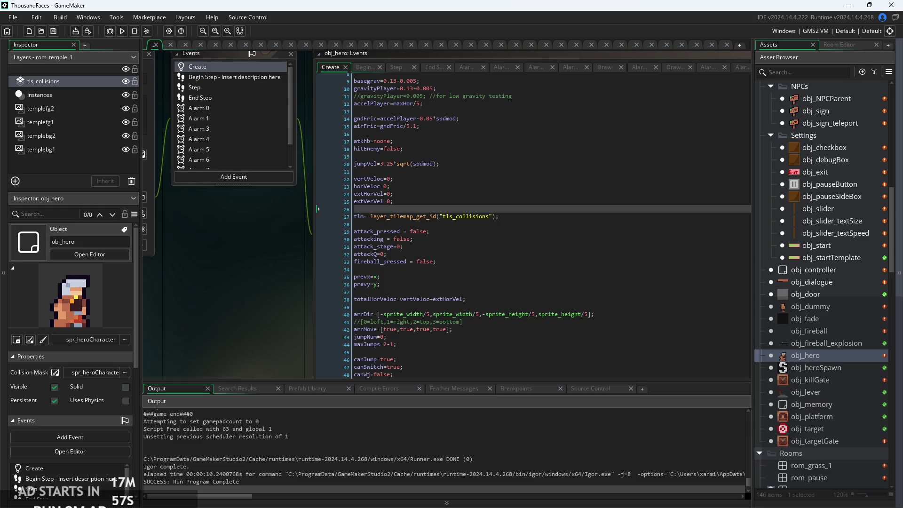
# Step: Tick off walking in the Paint SFX checklist
pyautogui.hotkey('alt', 'Tab')
pyautogui.moveTo(375, 207)
pyautogui.mouseDown()
pyautogui.moveTo(385, 212)
pyautogui.moveTo(409, 192)
pyautogui.mouseUp()
pyautogui.scroll(1, 409, 216)
pyautogui.scroll(-3, 426, 249)
pyautogui.scroll(-1, 425, 249)
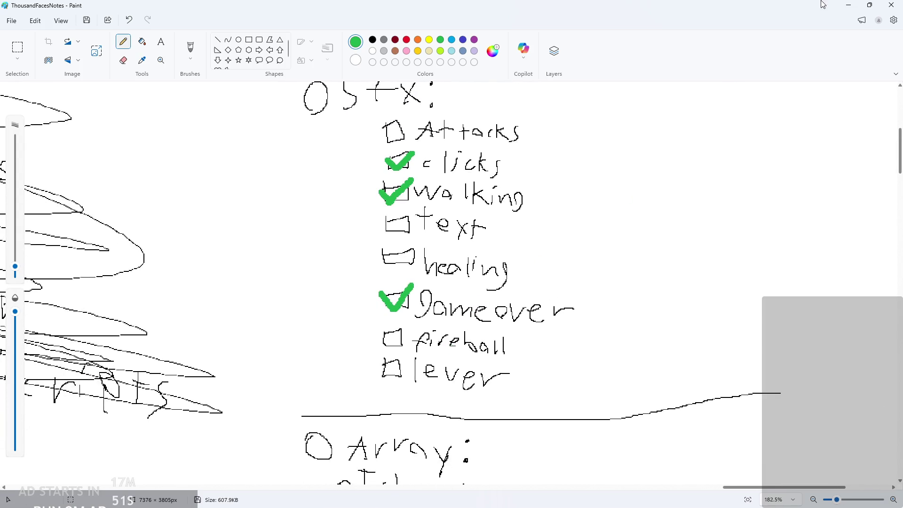
pyautogui.click(849, 6)
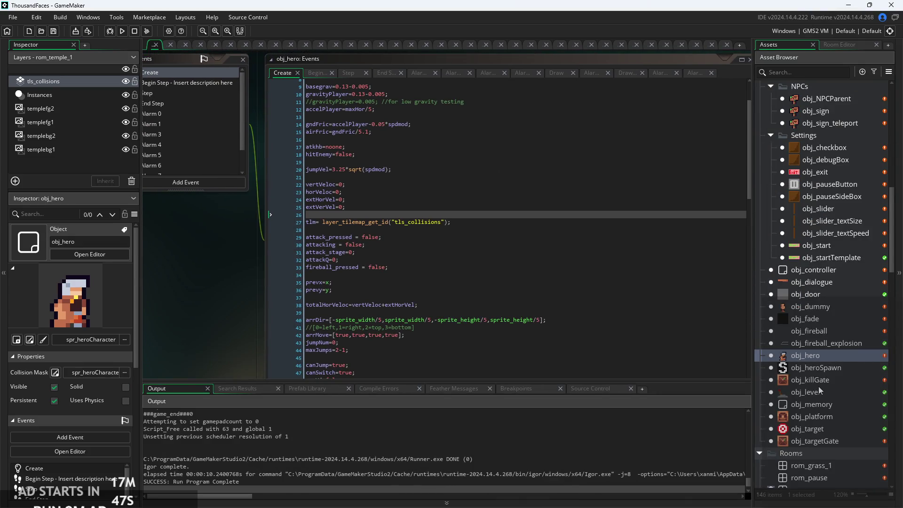
# Step: Open obj_platform and obj_targetGate, checking obj_targetGate's Step code and parent settings
pyautogui.click(832, 417)
pyautogui.doubleClick(832, 416)
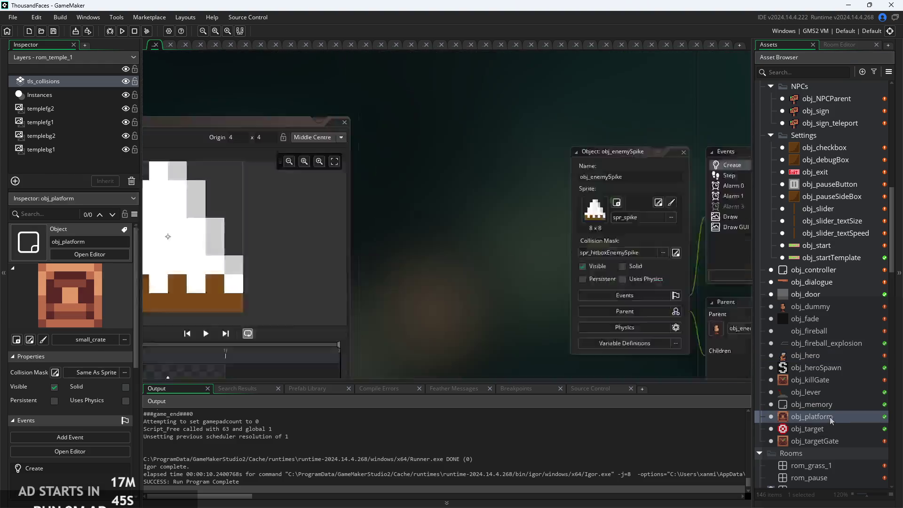
pyautogui.doubleClick(822, 440)
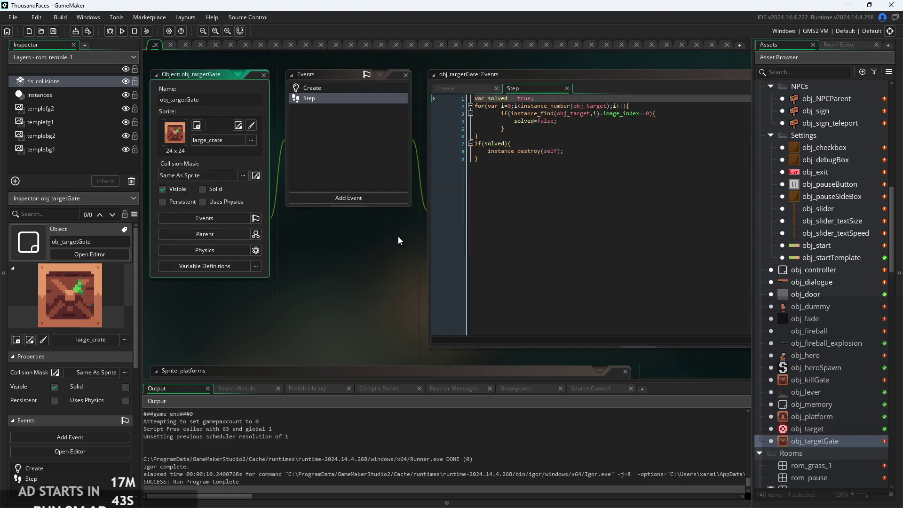
pyautogui.click(238, 233)
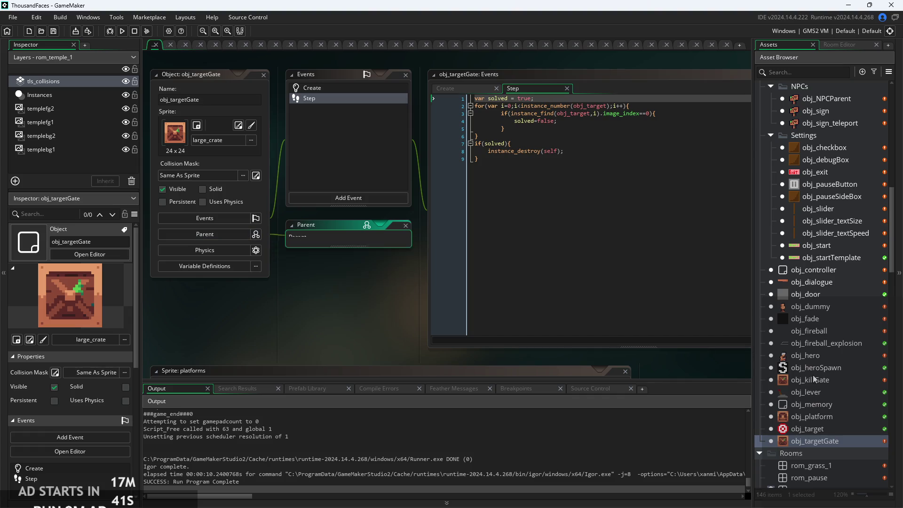
pyautogui.doubleClick(825, 440)
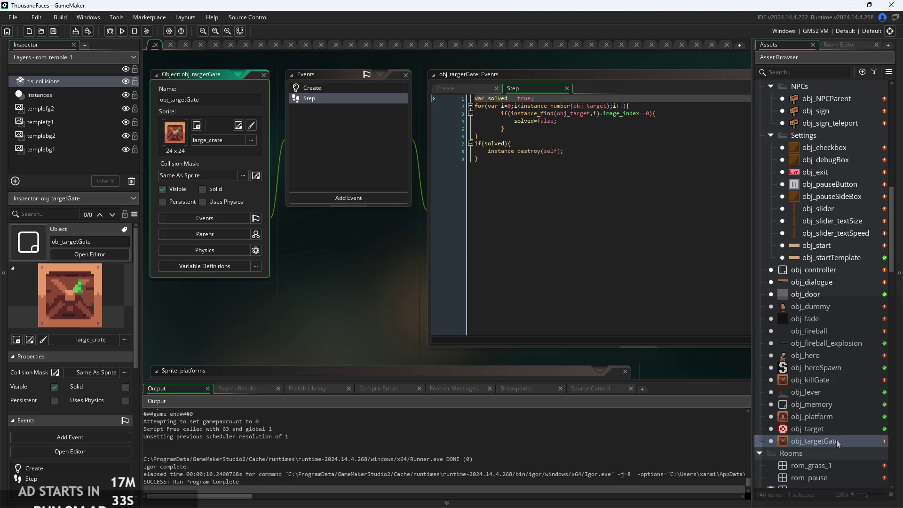
pyautogui.rightClick(831, 441)
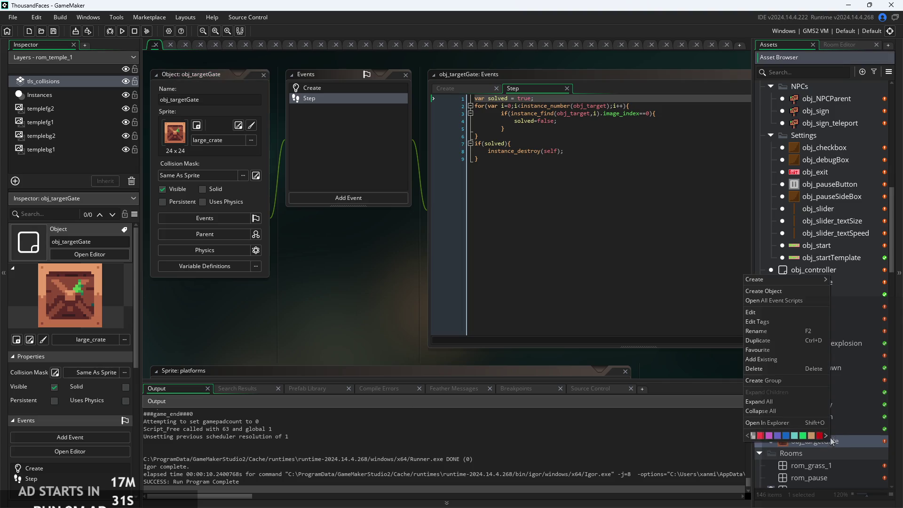
# Step: Duplicate obj_targetGate and rename the copy obj_gateParent
pyautogui.click(777, 340)
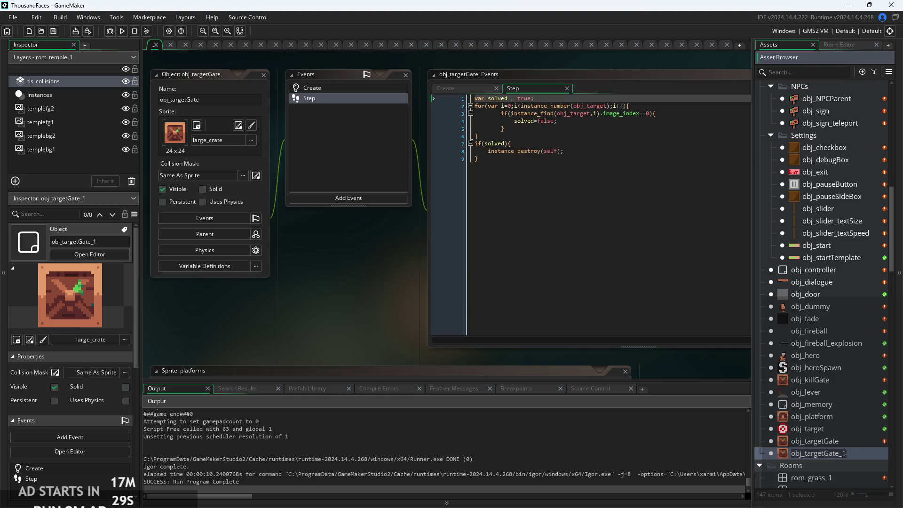
pyautogui.click(804, 452)
pyautogui.write('gat')
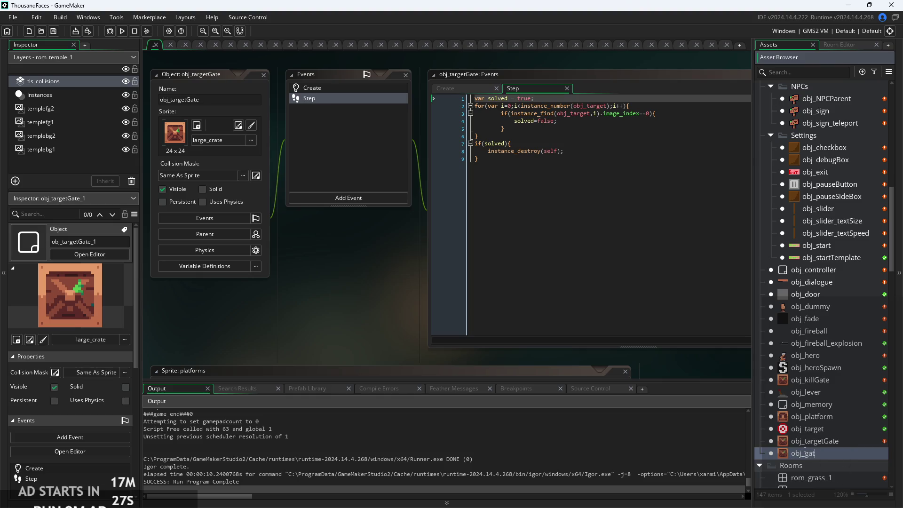
pyautogui.write('eParent')
pyautogui.press('Return')
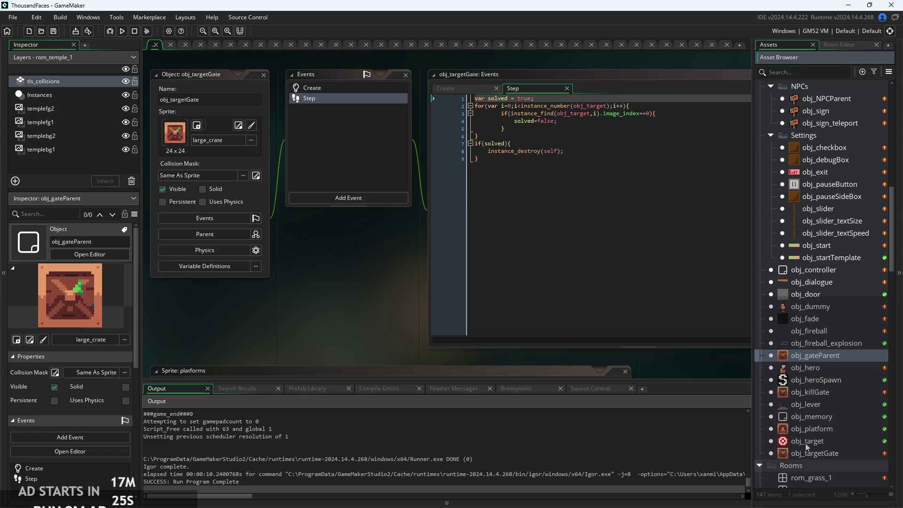
# Step: Add a Destroy event to obj_gateParent and clear its default code
pyautogui.doubleClick(812, 357)
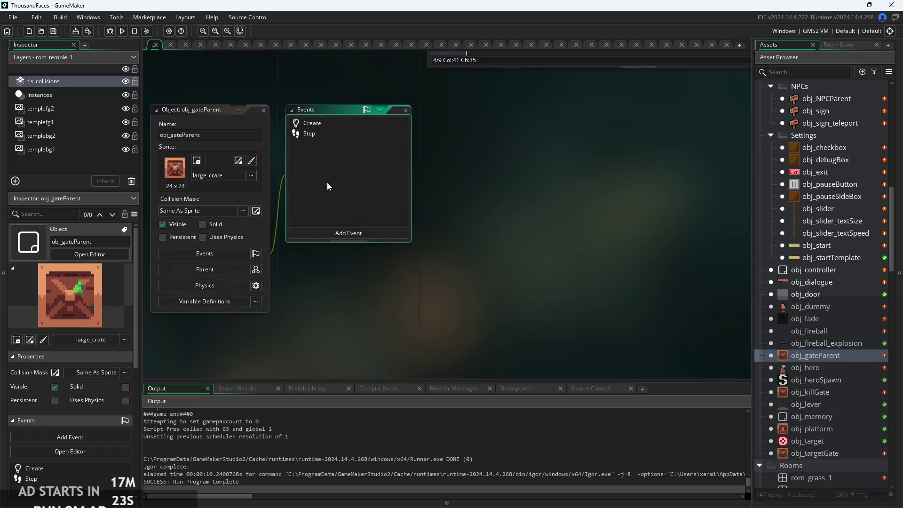
pyautogui.click(329, 135)
pyautogui.click(367, 123)
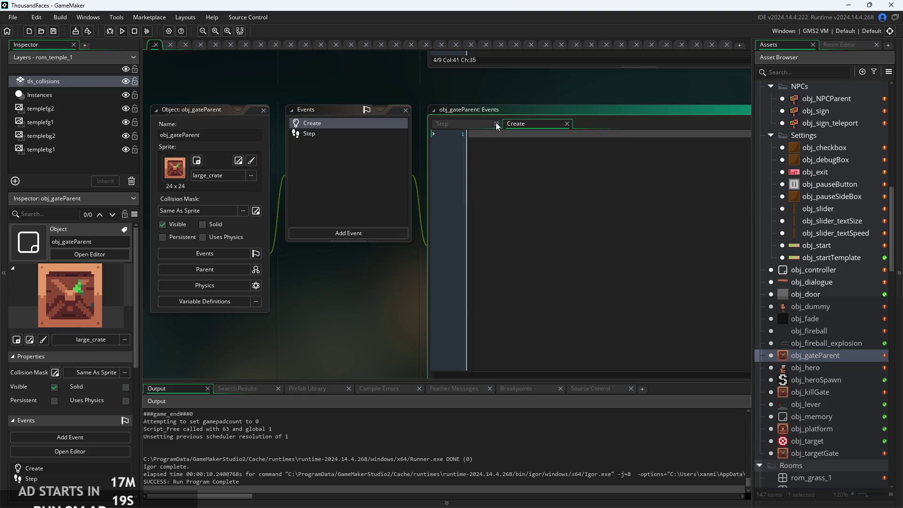
pyautogui.click(348, 233)
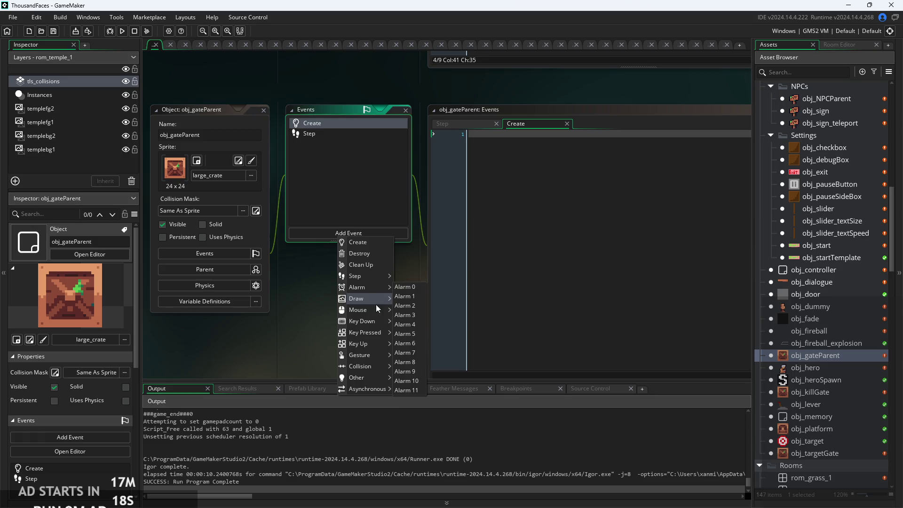
pyautogui.click(362, 254)
pyautogui.hotkey('ctrl', 'a')
pyautogui.press('BackSpace')
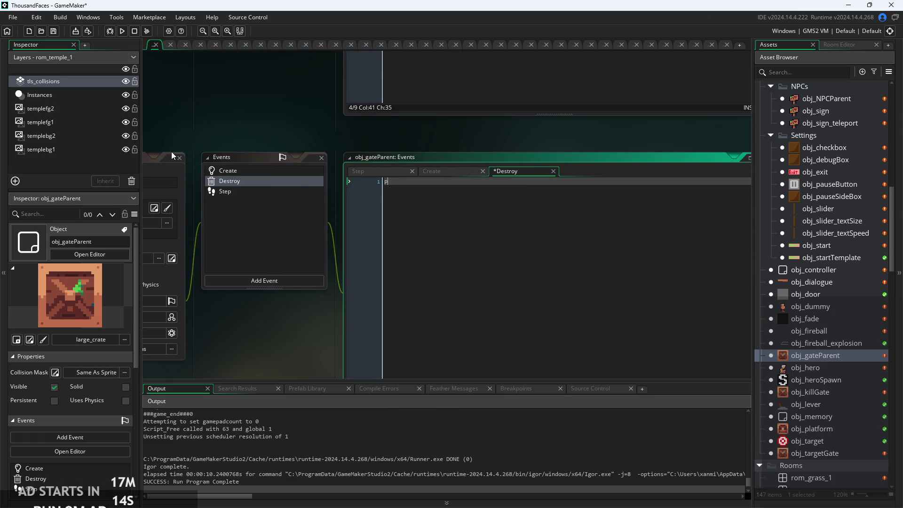
# Step: Write audio_play_sound(Lever,10,false); in the Destroy event and save
pyautogui.write('lay_')
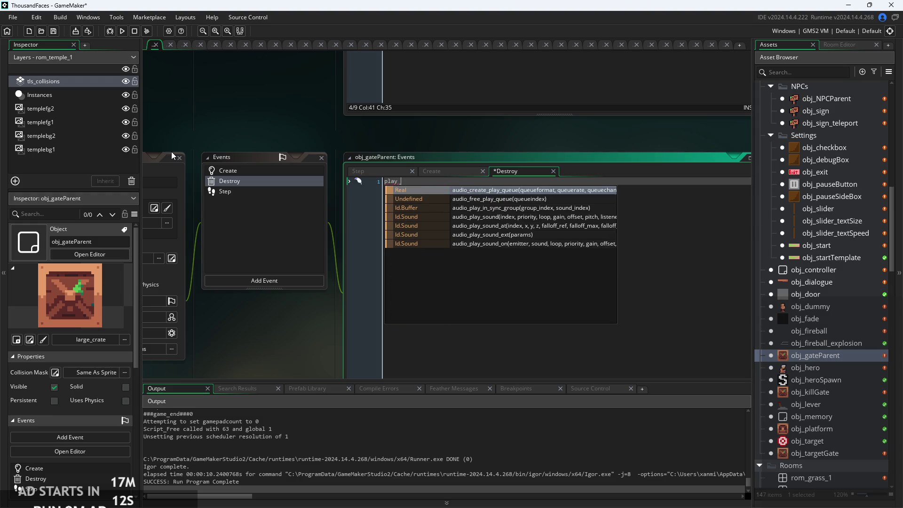
pyautogui.write('a')
pyautogui.press('BackSpace')
pyautogui.press('BackSpace')
pyautogui.press('BackSpace')
pyautogui.write('au')
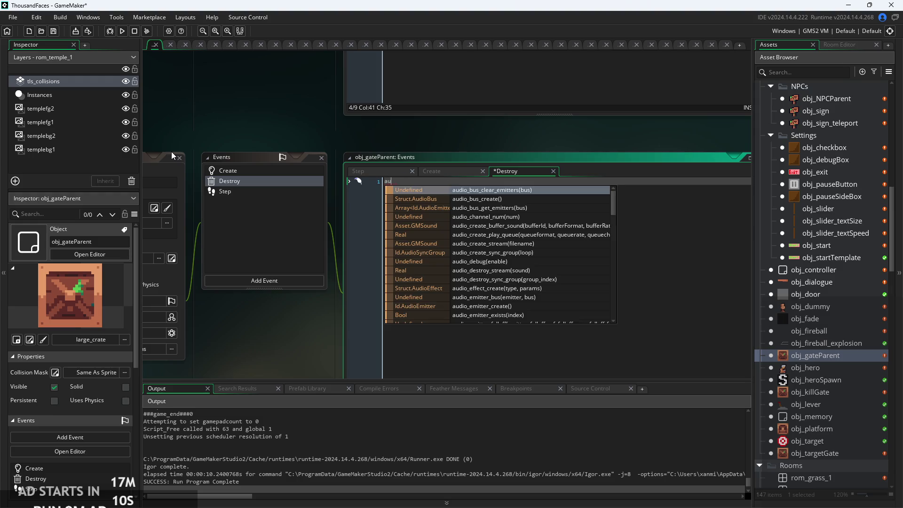
pyautogui.write('dio_pla')
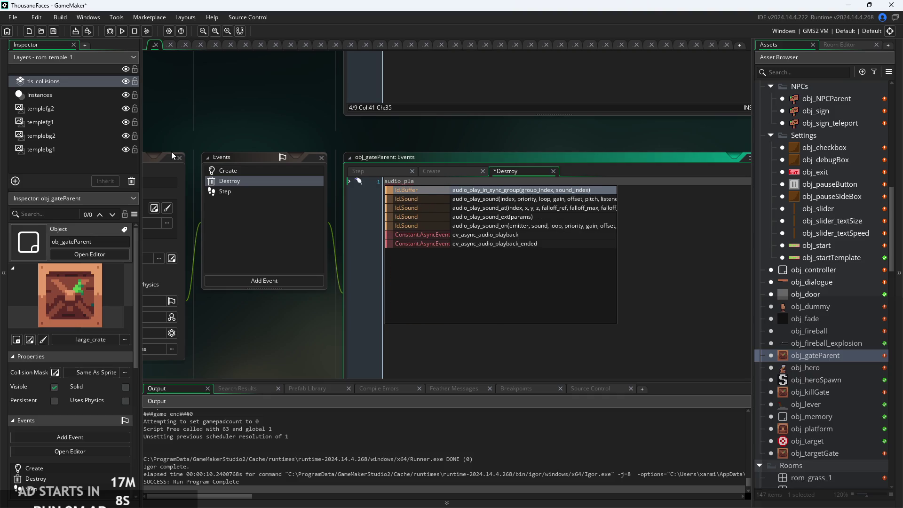
pyautogui.press('Down')
pyautogui.press('Down')
pyautogui.press('Up')
pyautogui.press('Return')
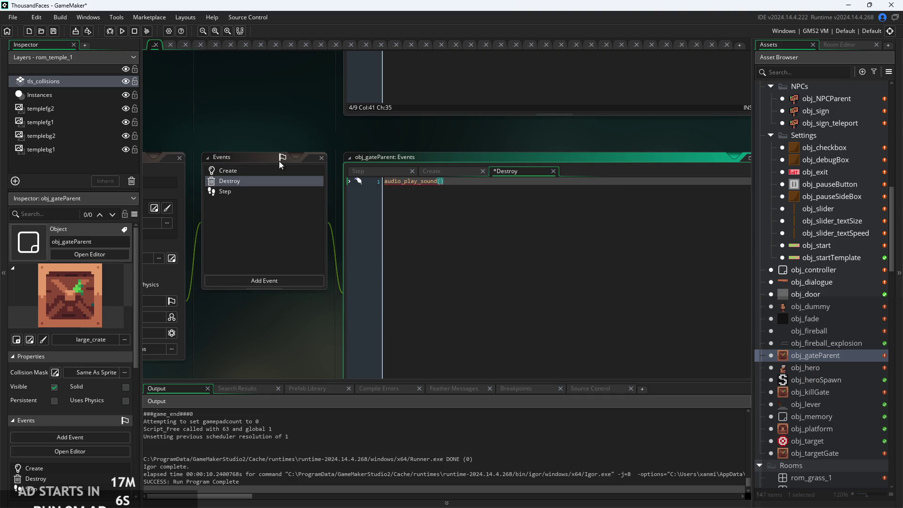
pyautogui.scroll(3, 446, 163)
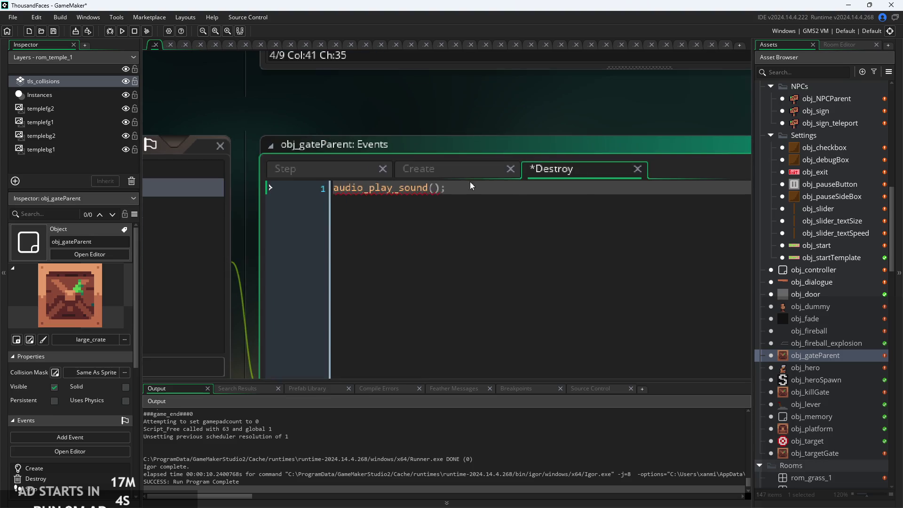
pyautogui.click(431, 187)
pyautogui.write('lay_sound(Lever,')
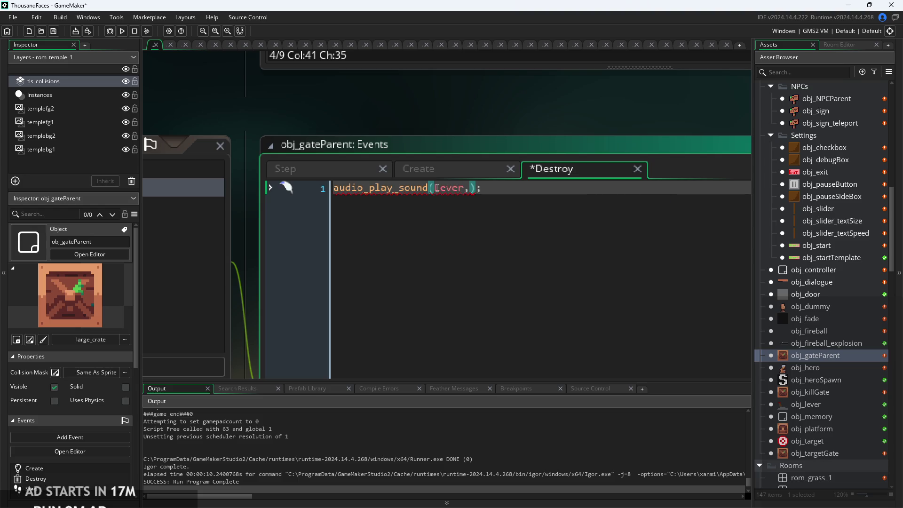
pyautogui.write('10,false')
pyautogui.hotkey('ctrl', 's')
pyautogui.scroll(-2, 469, 207)
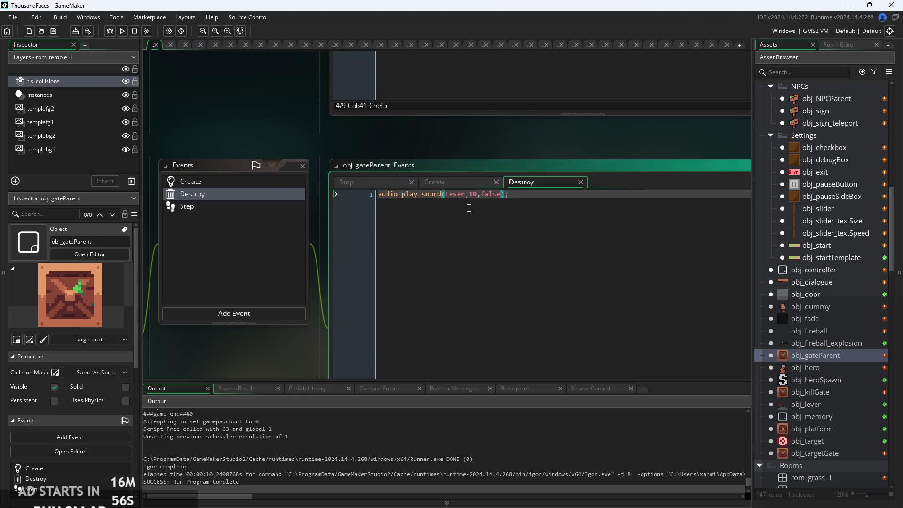
pyautogui.doubleClick(834, 391)
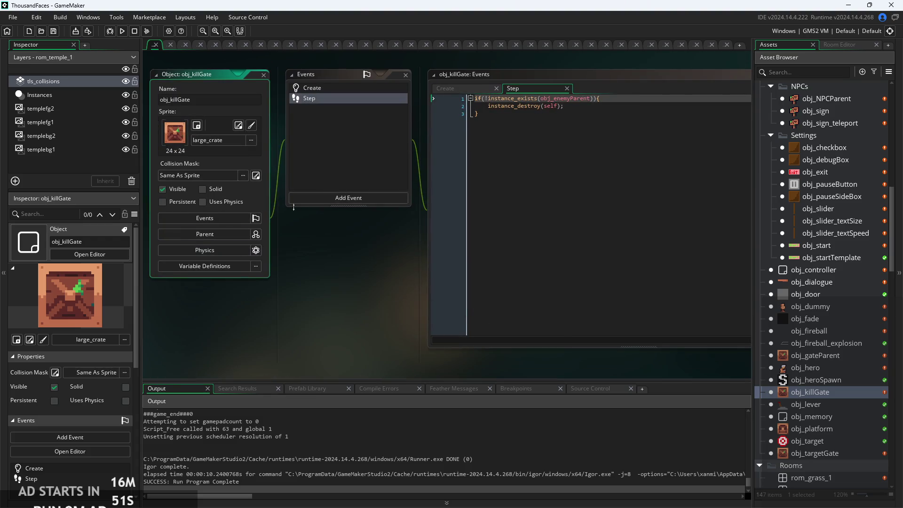
# Step: Set obj_killGate's parent to obj_gateParent
pyautogui.click(232, 237)
pyautogui.click(354, 252)
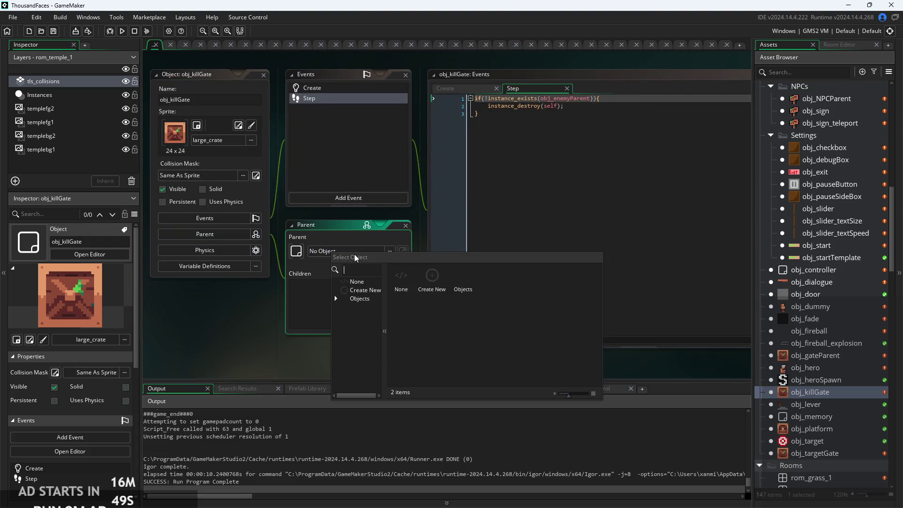
pyautogui.click(354, 300)
pyautogui.click(401, 338)
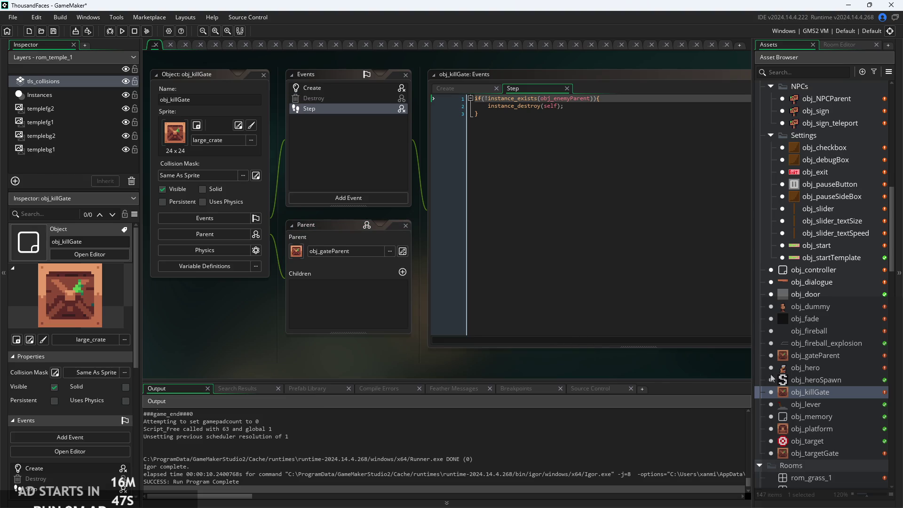
# Step: Set obj_targetGate's parent to obj_gateParent as well
pyautogui.doubleClick(827, 431)
pyautogui.doubleClick(818, 453)
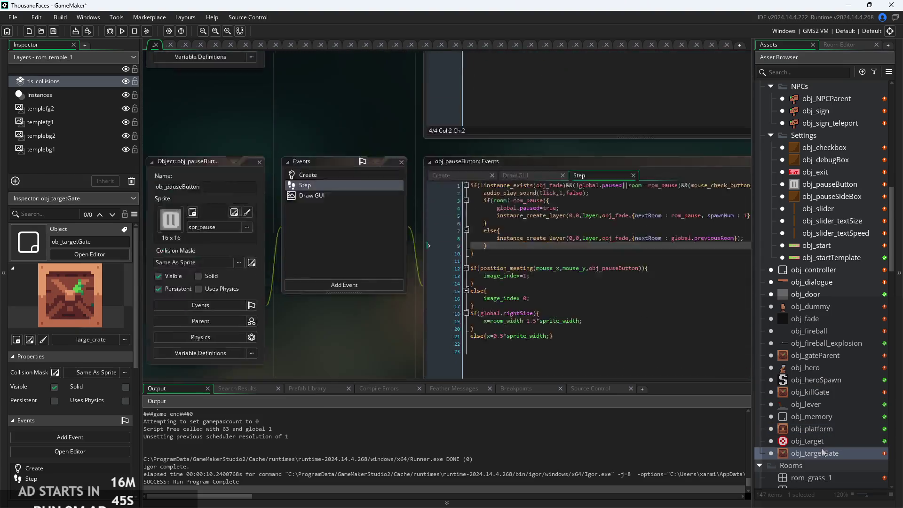
pyautogui.click(235, 232)
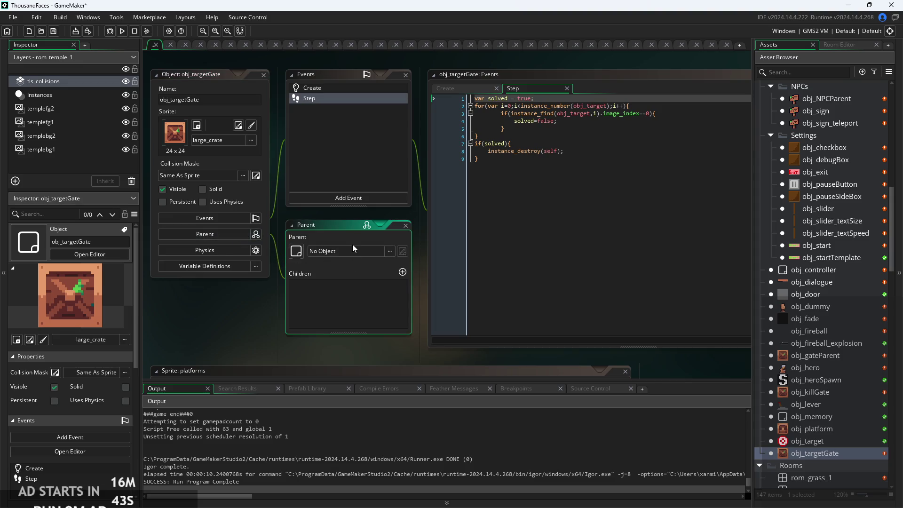
pyautogui.click(354, 254)
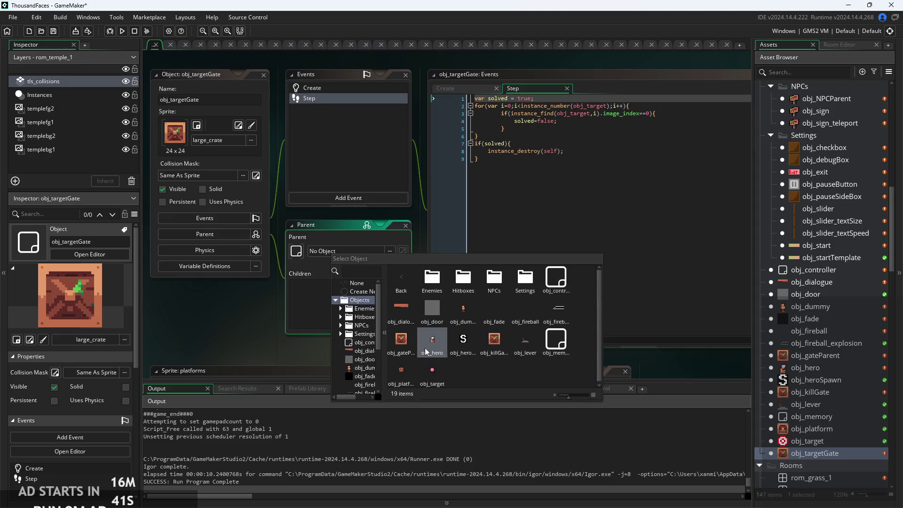
pyautogui.click(400, 342)
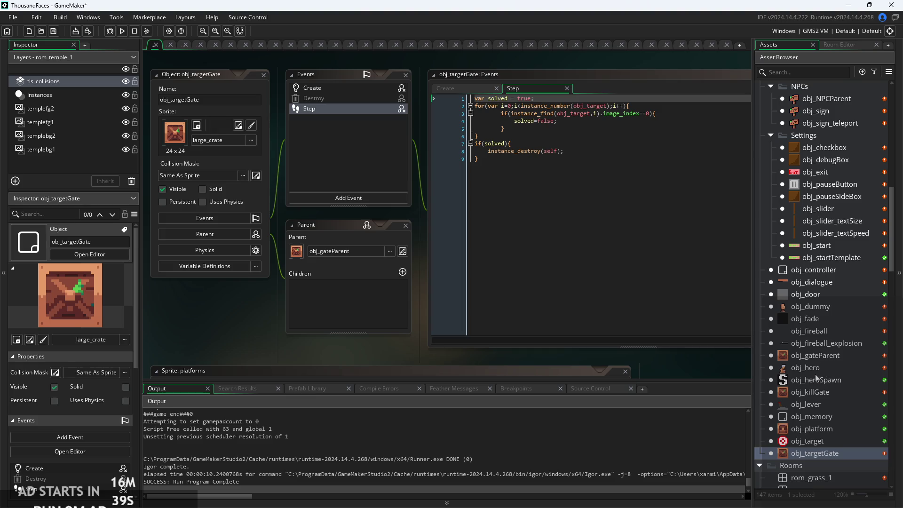
pyautogui.scroll(-2, 817, 379)
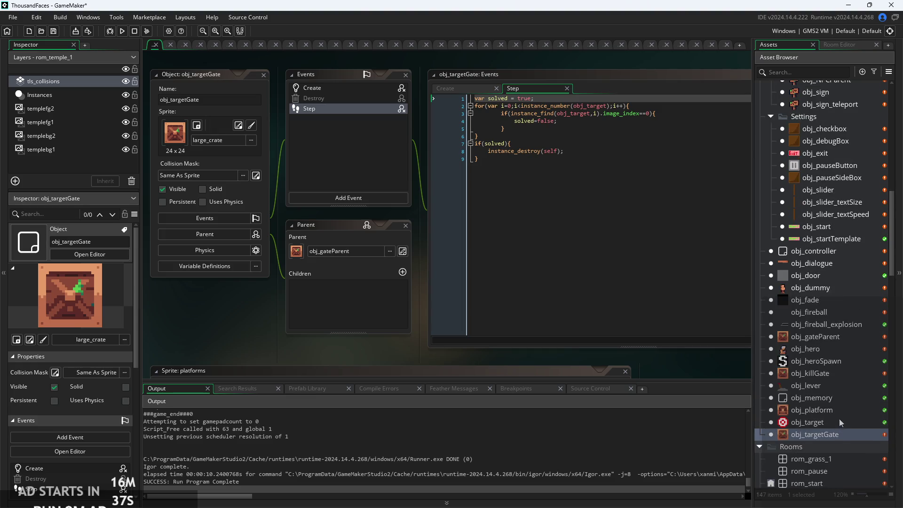
pyautogui.scroll(4, 823, 377)
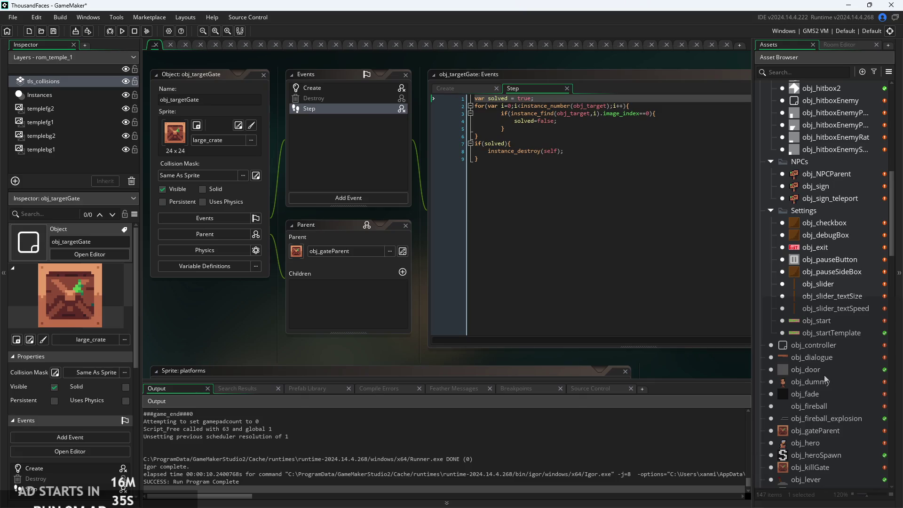
pyautogui.scroll(-3, 824, 371)
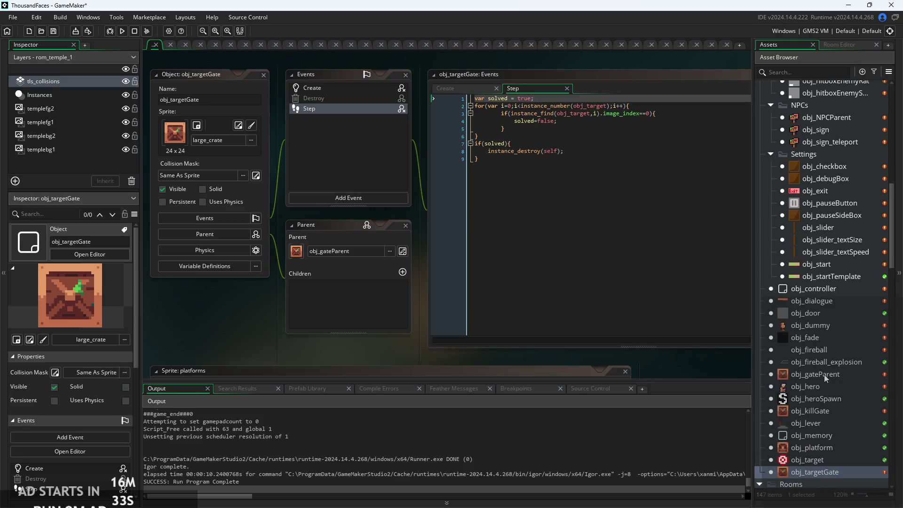
pyautogui.scroll(3, 817, 312)
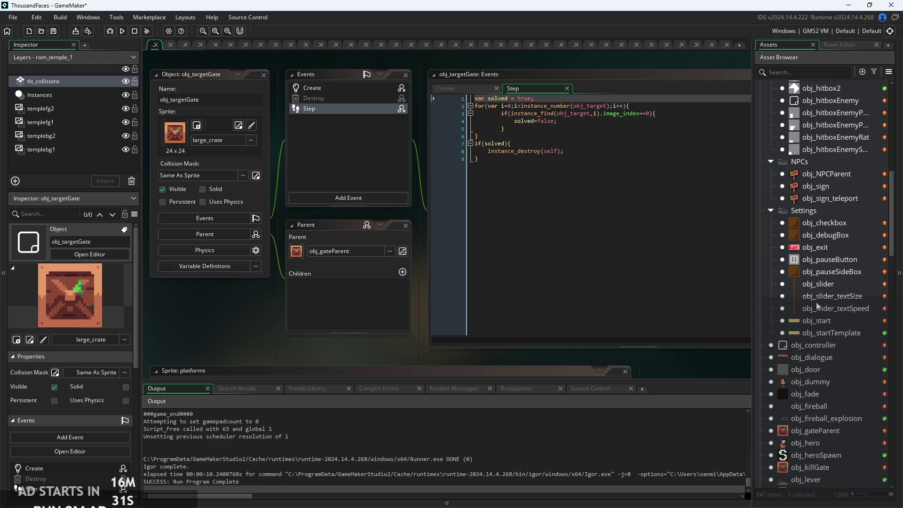
pyautogui.scroll(-7, 818, 283)
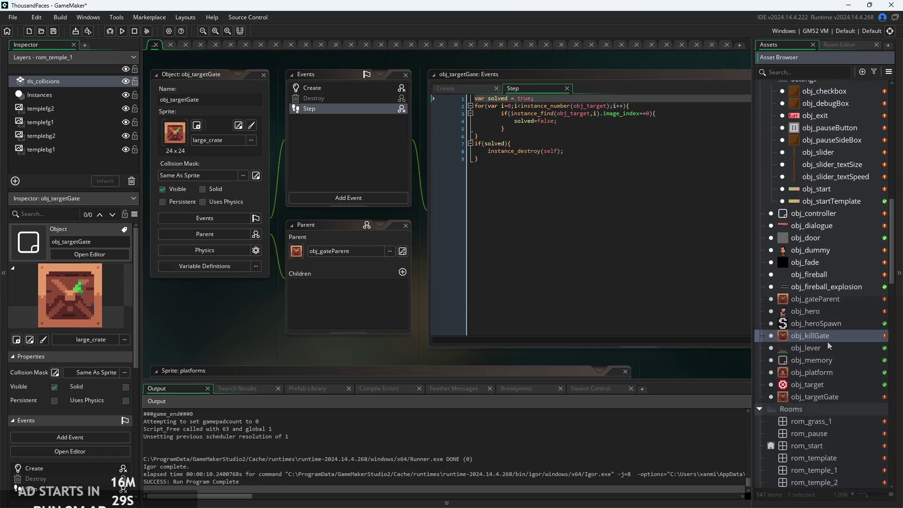
pyautogui.click(827, 339)
pyautogui.doubleClick(828, 347)
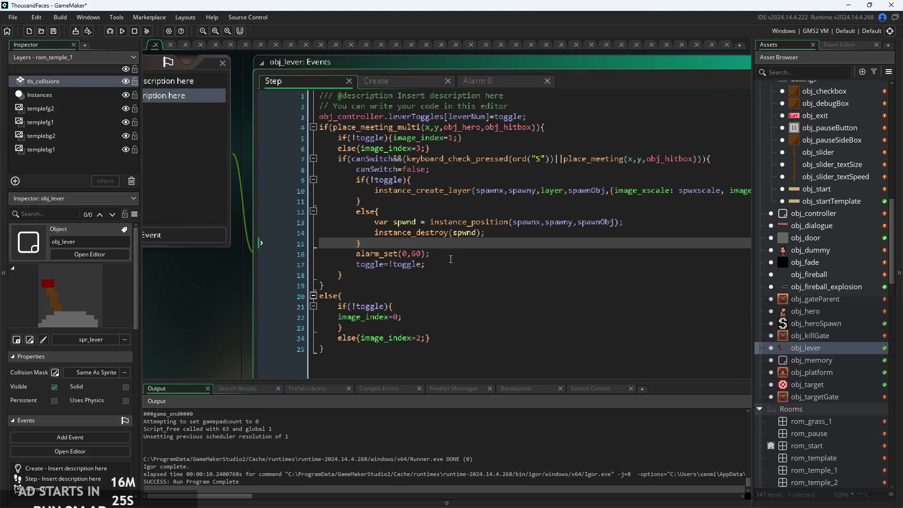
# Step: Review obj_lever's Step and Create event code
pyautogui.click(451, 246)
pyautogui.click(476, 80)
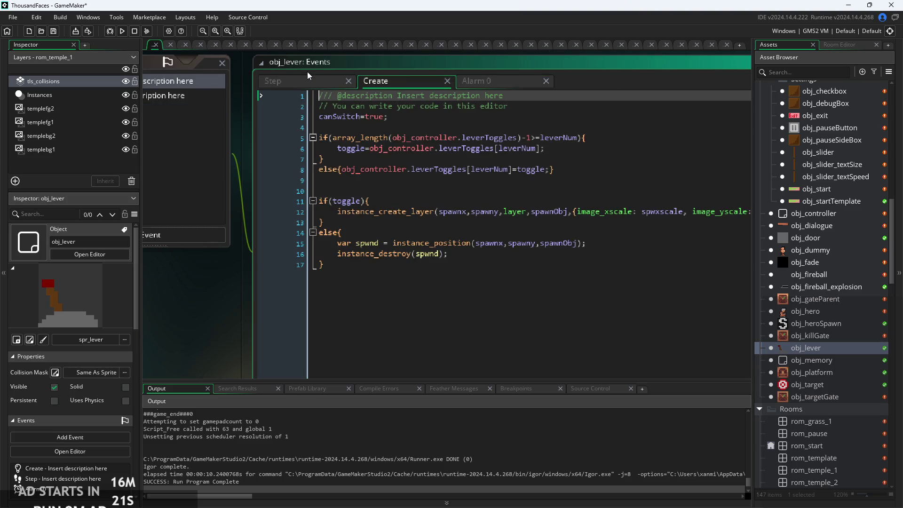
pyautogui.click(329, 81)
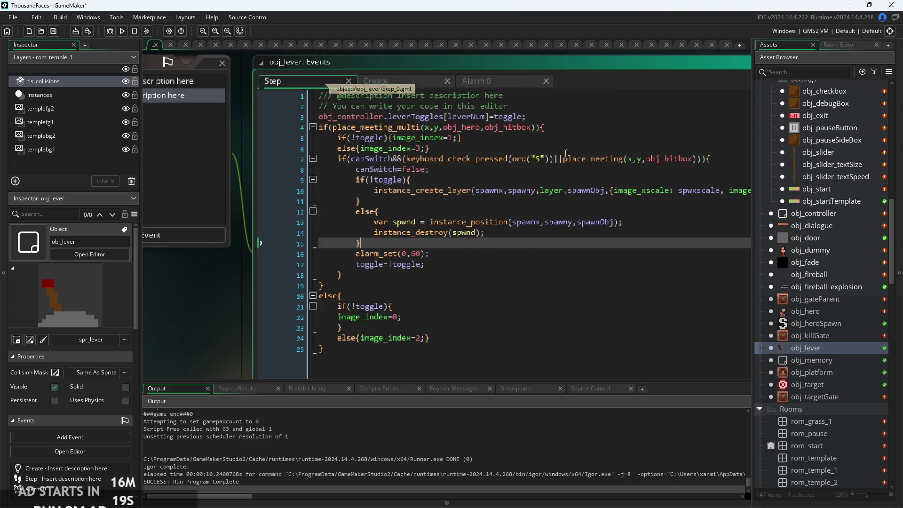
# Step: Open obj_killGate and view its inherited Destroy code playing the Lever sound
pyautogui.click(845, 334)
pyautogui.click(827, 302)
pyautogui.doubleClick(825, 300)
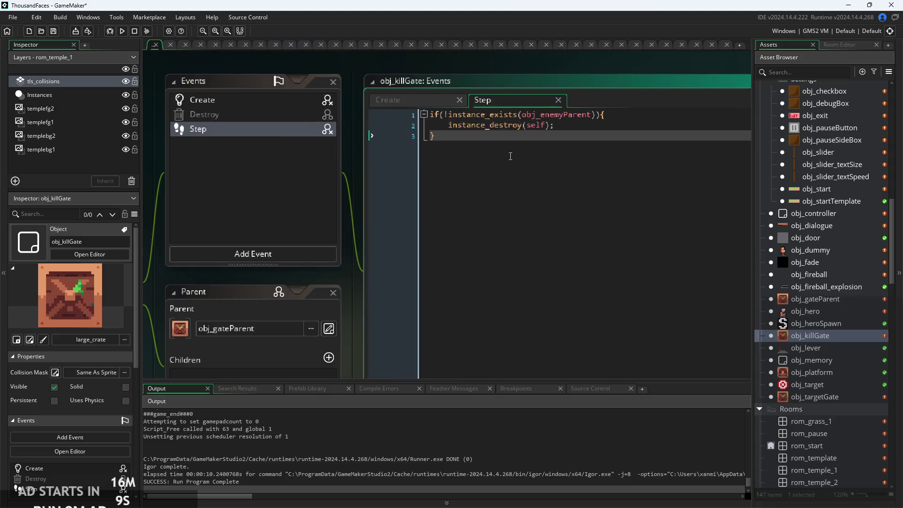
pyautogui.click(564, 127)
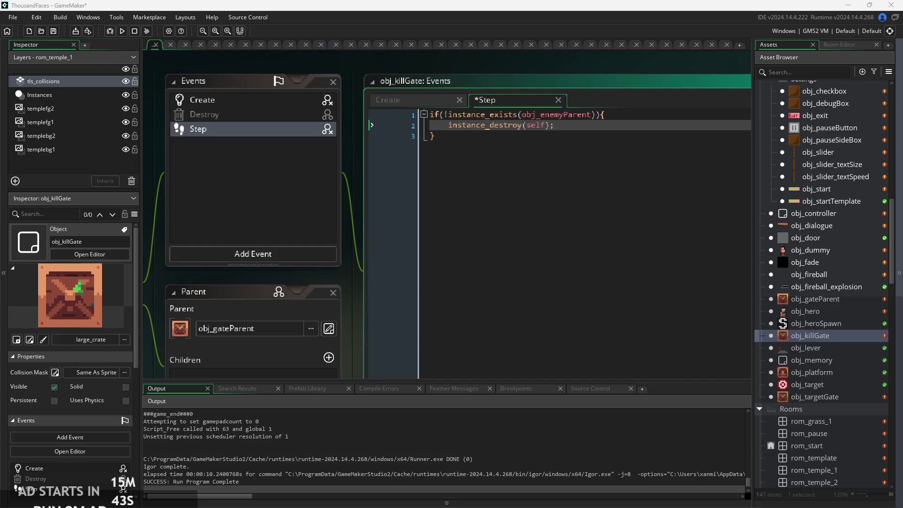
pyautogui.click(579, 136)
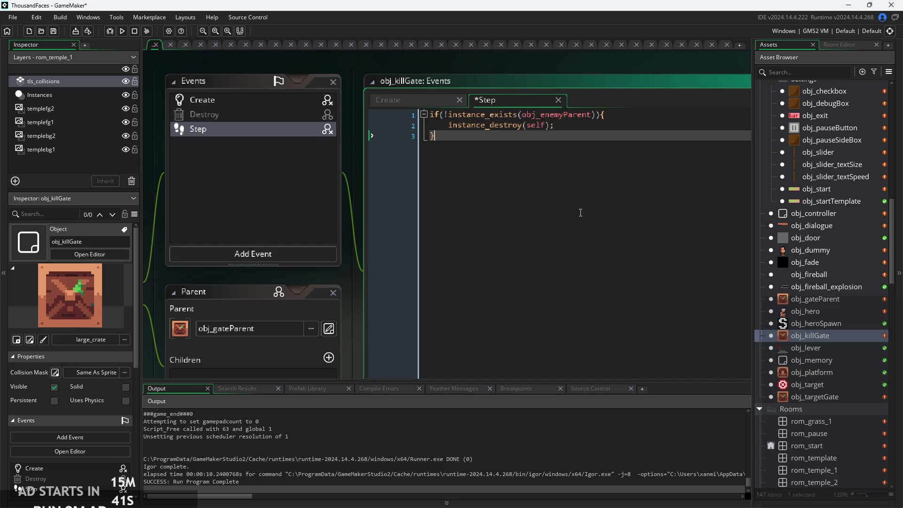
pyautogui.click(590, 148)
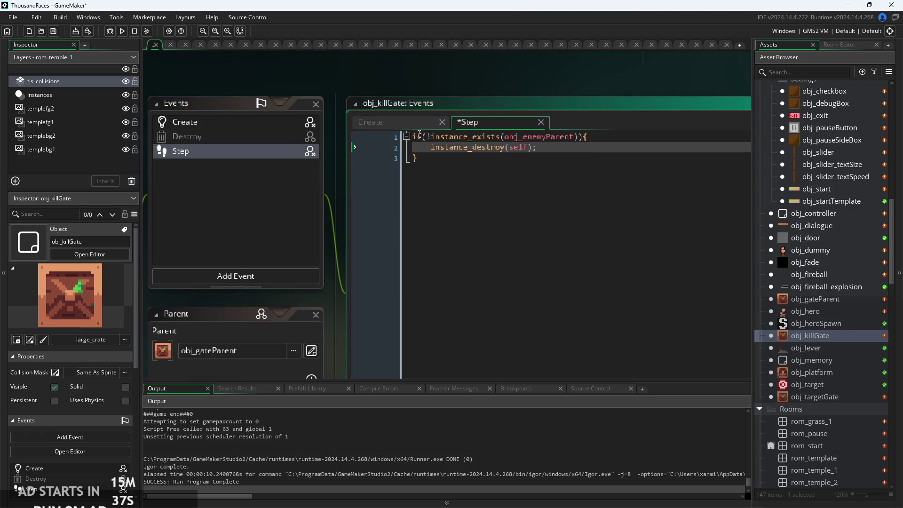
pyautogui.click(289, 136)
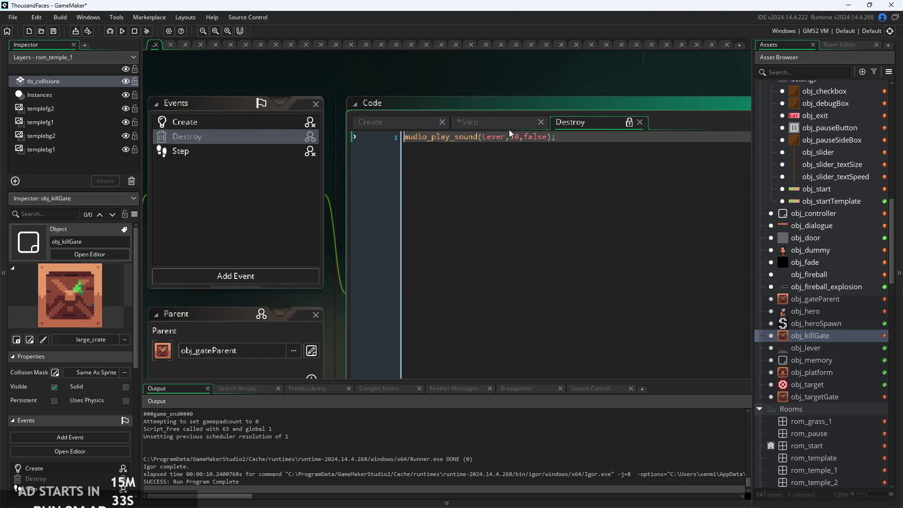
# Step: Select obj_targetGate in the asset list and switch to the Paint notes
pyautogui.click(841, 302)
pyautogui.click(835, 370)
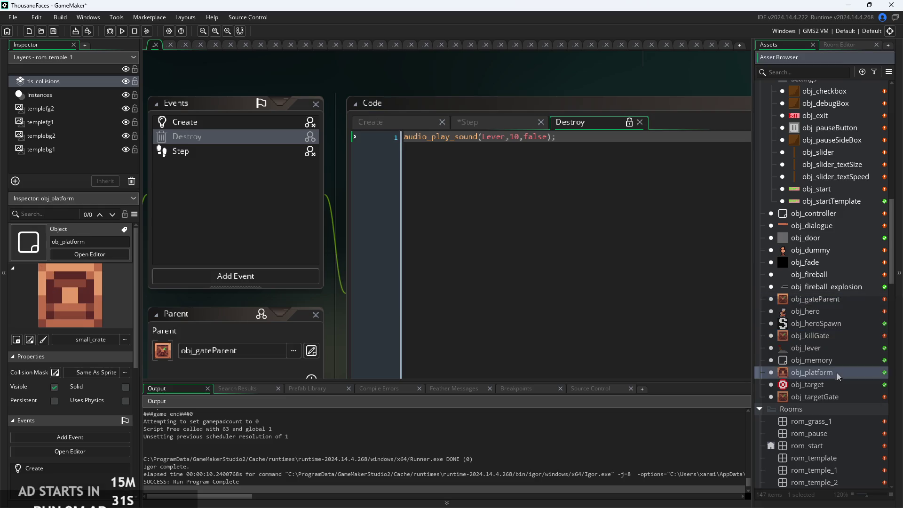
pyautogui.click(840, 395)
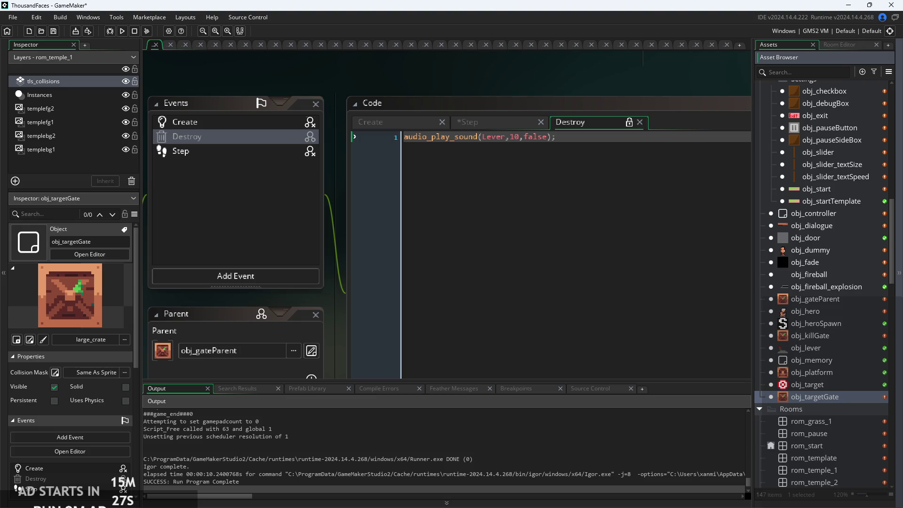
pyautogui.hotkey('alt', 'Tab')
pyautogui.scroll(-8, 455, 310)
# Step: Draw a divider under Particles and handwrite an underlined 'betterlever -> gate' note
pyautogui.scroll(-20, 451, 170)
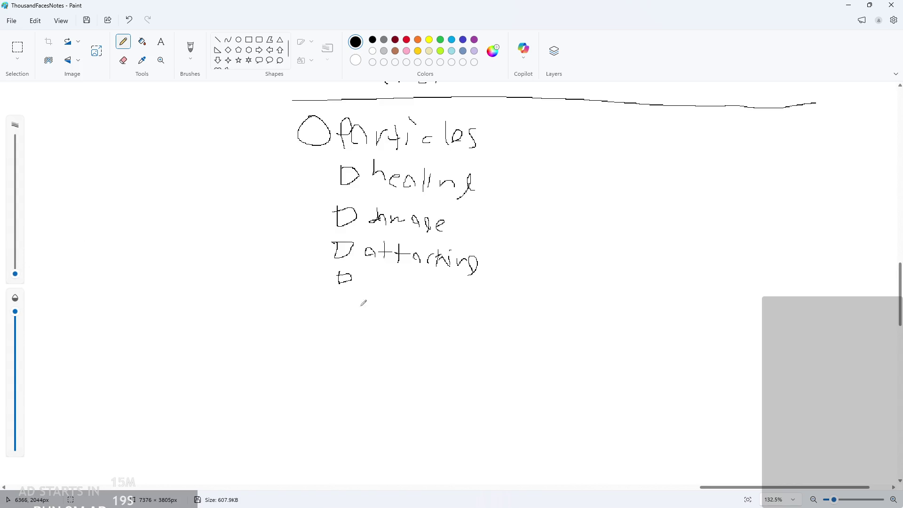
pyautogui.moveTo(445, 302); pyautogui.dragTo(763, 287)
pyautogui.moveTo(331, 329); pyautogui.dragTo(341, 344)
pyautogui.moveTo(348, 335); pyautogui.dragTo(356, 332)
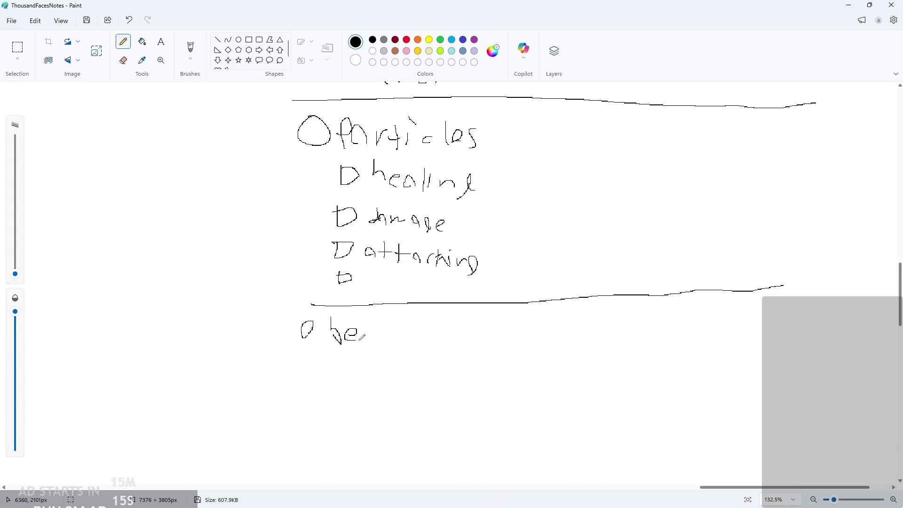
pyautogui.moveTo(400, 330); pyautogui.dragTo(406, 337)
pyautogui.moveTo(409, 330); pyautogui.dragTo(412, 336)
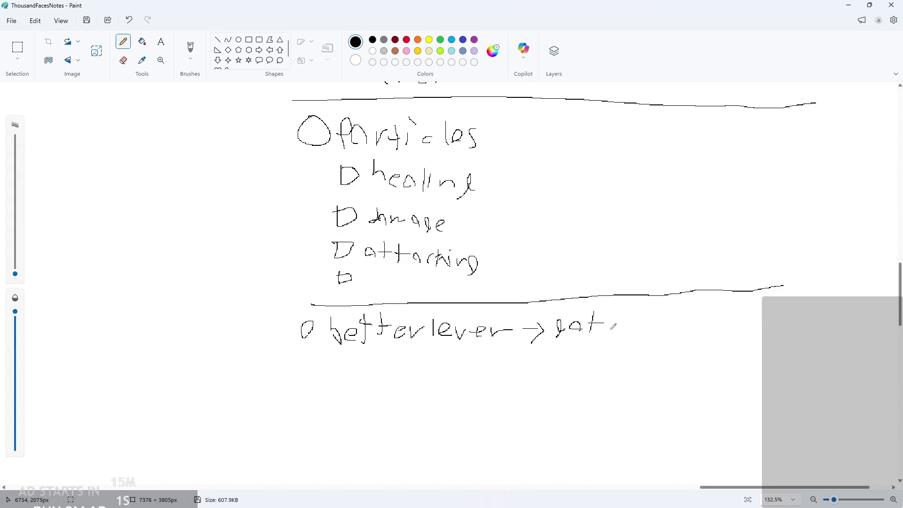
pyautogui.moveTo(292, 360); pyautogui.dragTo(794, 321)
# Step: Scroll up to check the SFX list, then return to GameMaker
pyautogui.scroll(4, 790, 317)
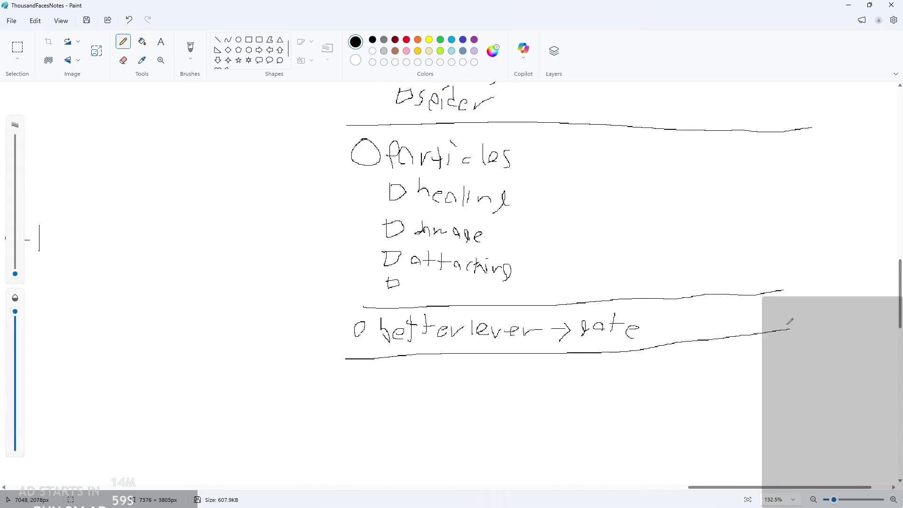
pyautogui.scroll(3, 767, 309)
pyautogui.scroll(8, 681, 227)
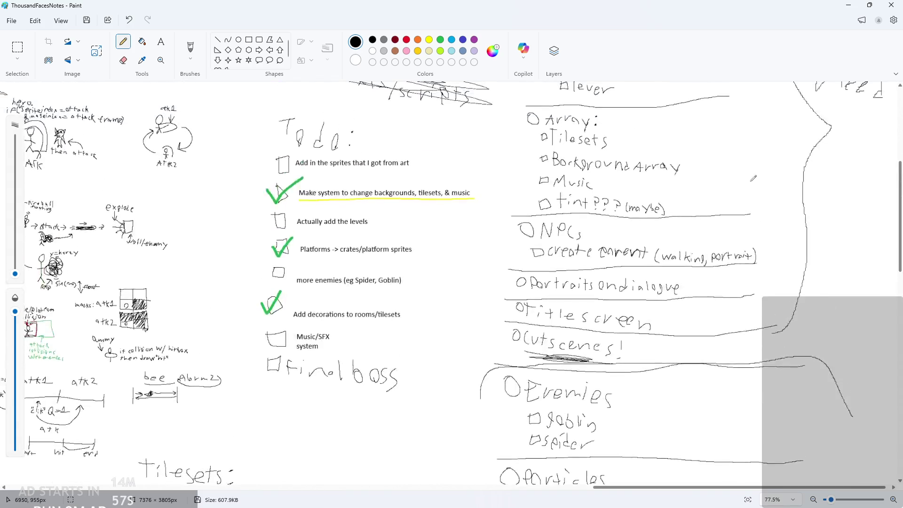
pyautogui.scroll(1, 578, 235)
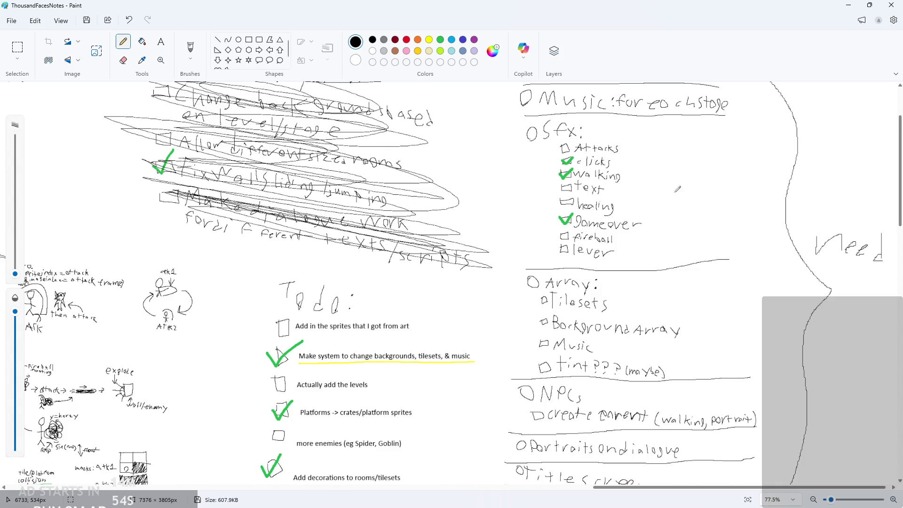
pyautogui.keyDown('ctrl'); pyautogui.scroll(6, 498, 216); pyautogui.keyUp('ctrl')
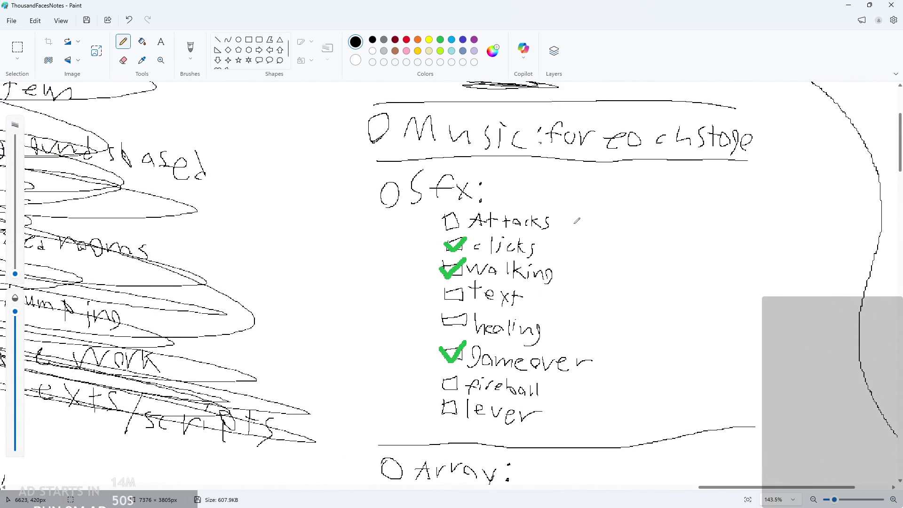
pyautogui.scroll(-2, 516, 295)
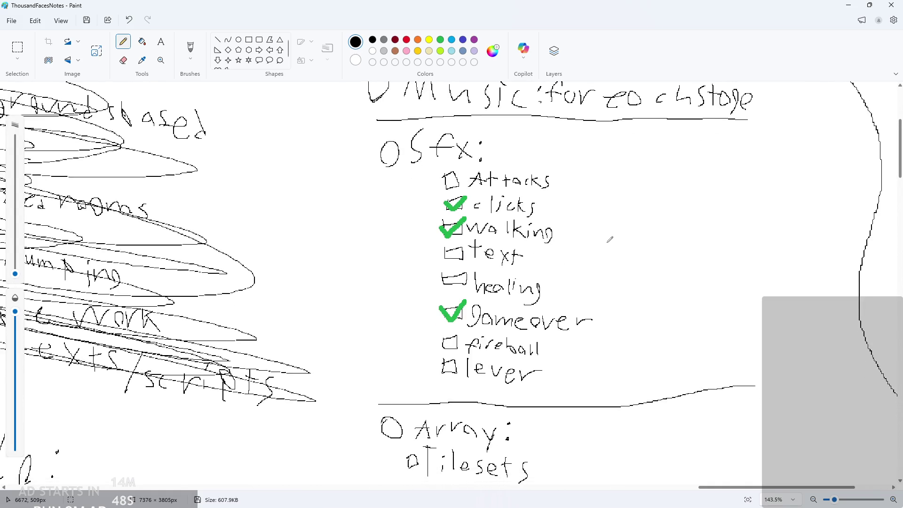
pyautogui.click(848, 5)
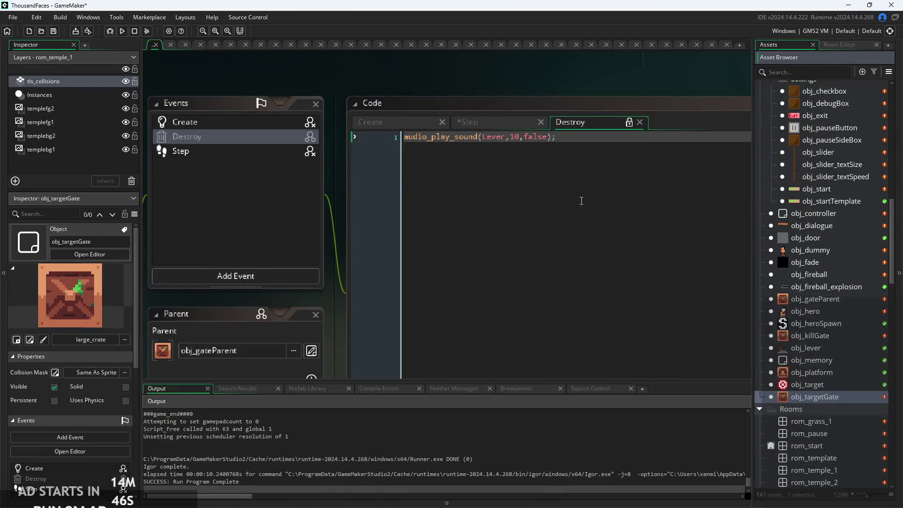
# Step: Paste the Lever audio_play_sound line after toggle=!toggle in obj_lever's Step, then run the game
pyautogui.hotkey('ctrl', 'a')
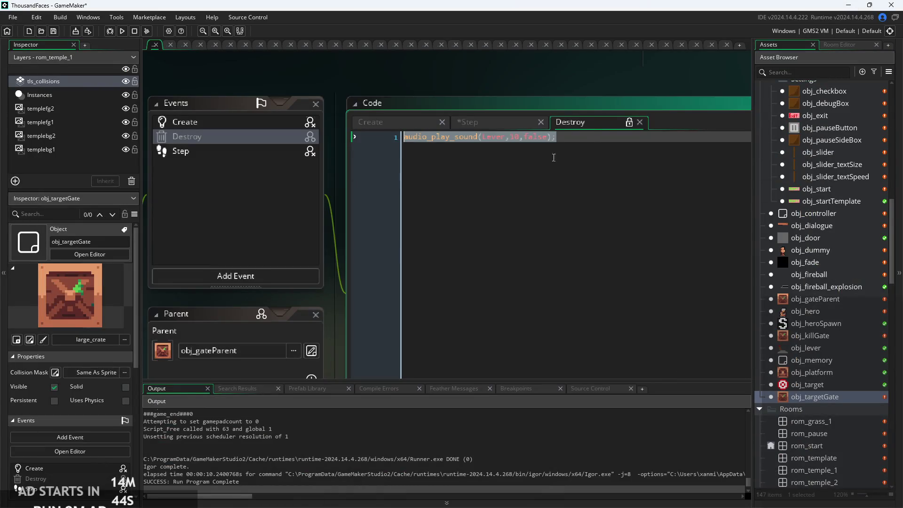
pyautogui.click(594, 145)
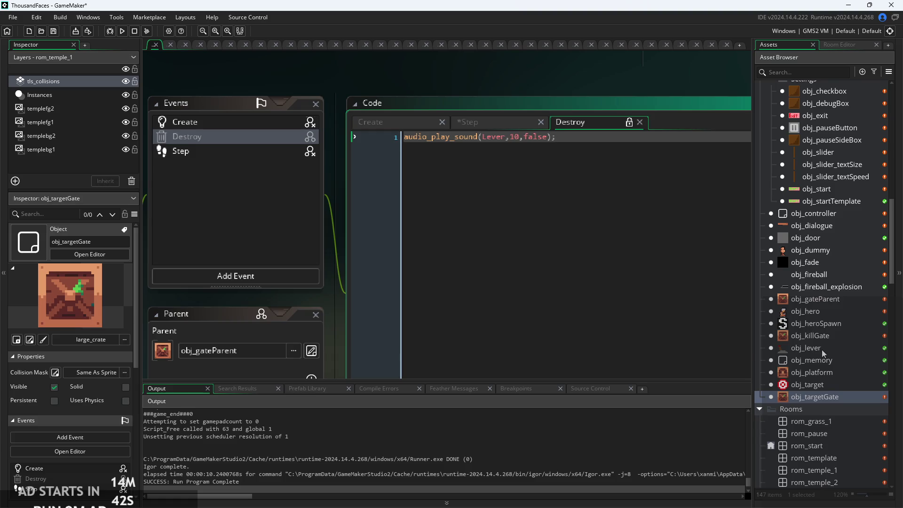
pyautogui.doubleClick(822, 349)
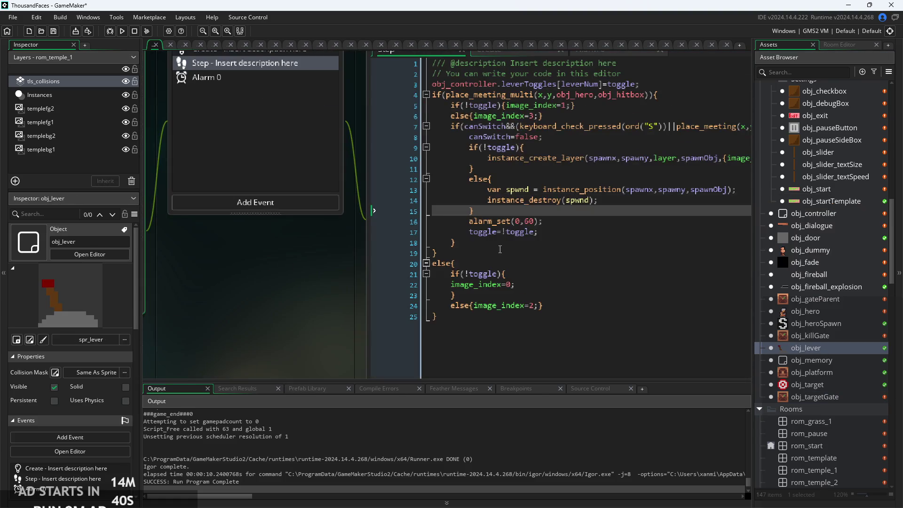
pyautogui.click(574, 228)
pyautogui.press('Return')
pyautogui.write('audio_play_sound(Lever,10,false);')
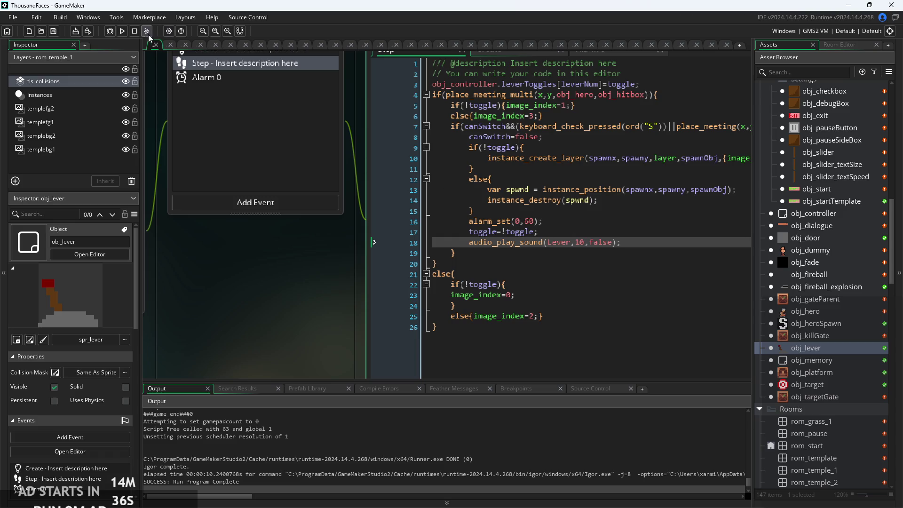
pyautogui.click(122, 31)
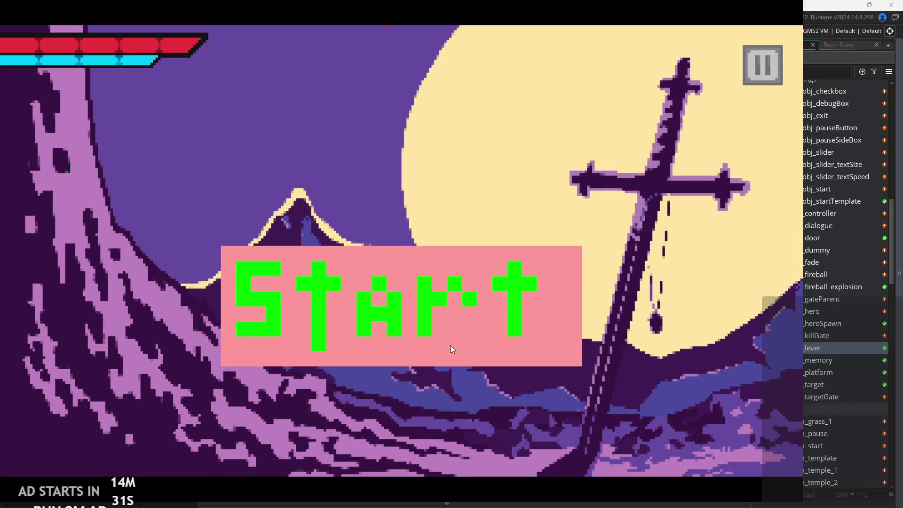
# Step: Start the game from the title screen and dismiss the tutorial messages
pyautogui.click(450, 346)
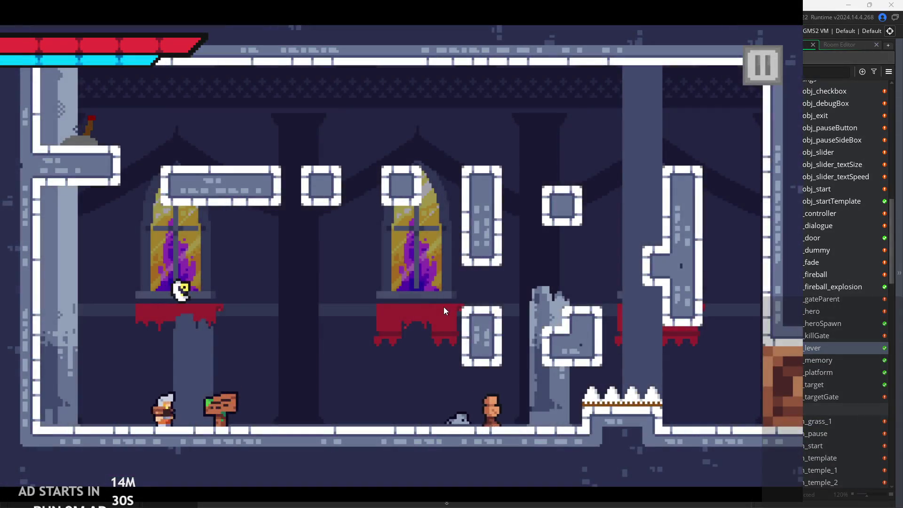
pyautogui.click(434, 142)
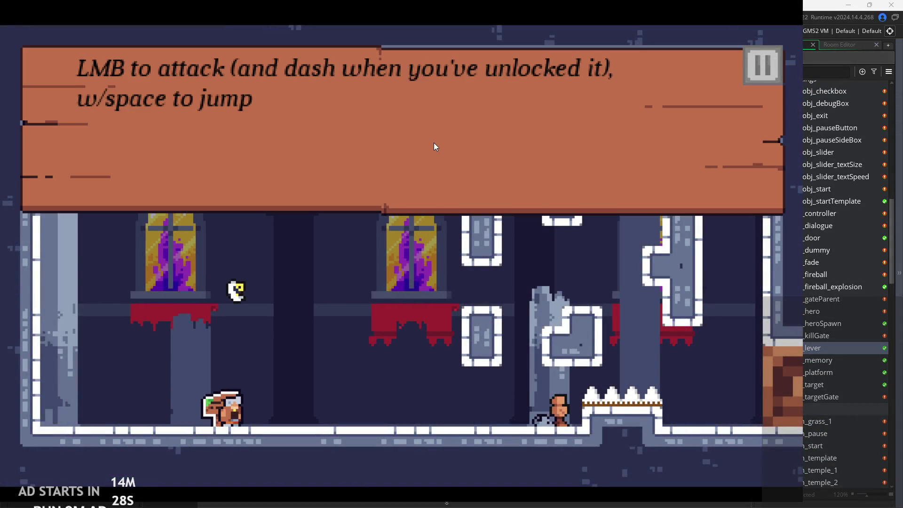
pyautogui.click(434, 143)
pyautogui.click(433, 142)
# Step: Move the hero right, jumping onto the pillar wall and up onto the platform top
pyautogui.press('d')
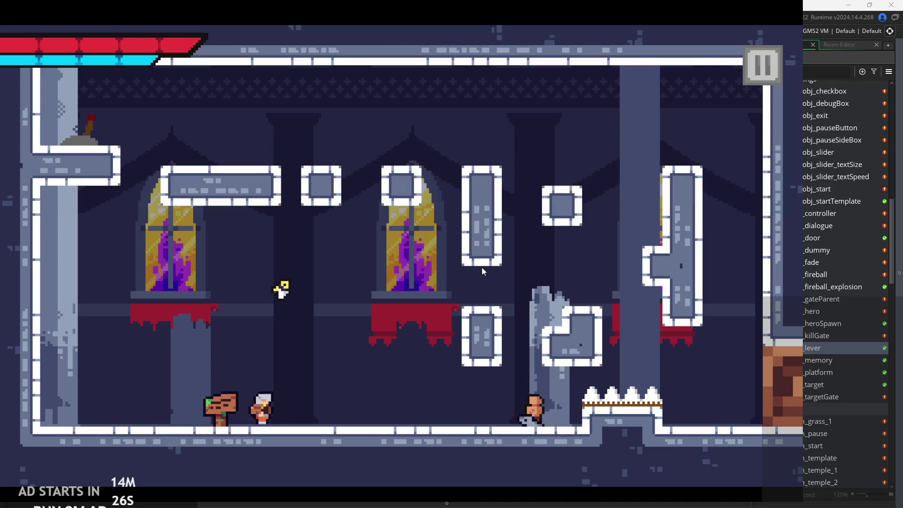
pyautogui.press('space')
pyautogui.press('a')
pyautogui.press('space')
pyautogui.press('d')
pyautogui.press('space')
pyautogui.press('d')
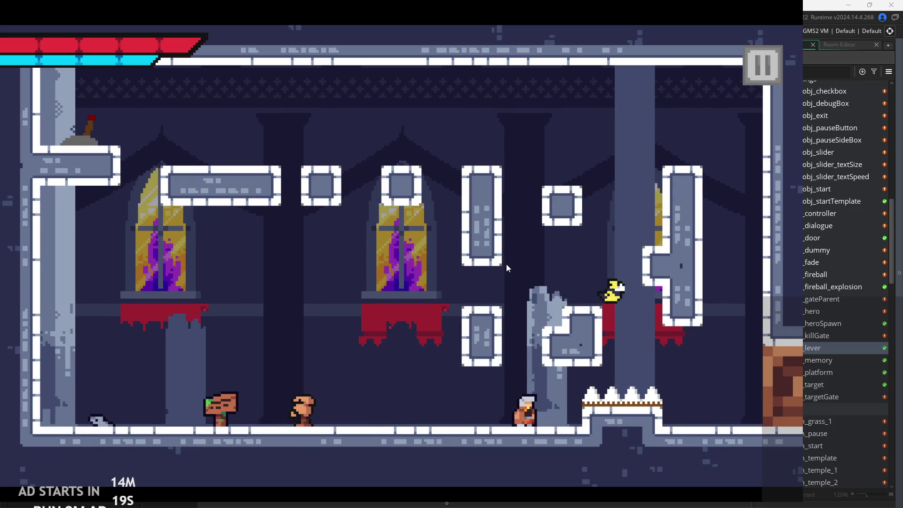
pyautogui.press('space')
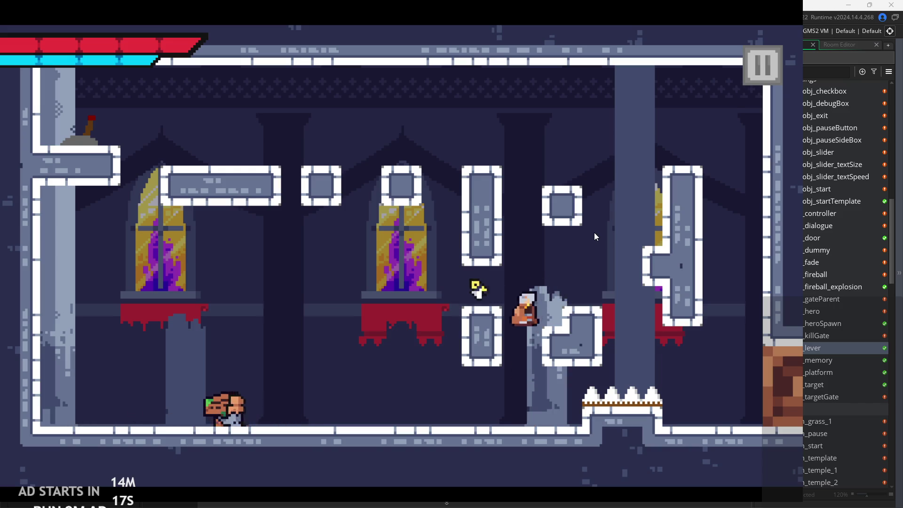
pyautogui.press('d')
# Step: Wall-jump up the tall wall to the upper-left ledge and flip the lever
pyautogui.press('space')
pyautogui.press('d')
pyautogui.press('space')
pyautogui.press('a')
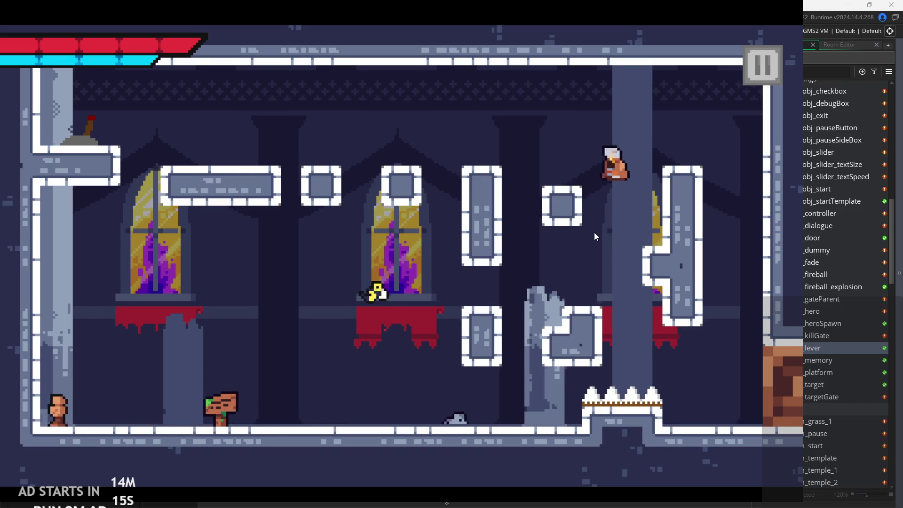
pyautogui.press('a')
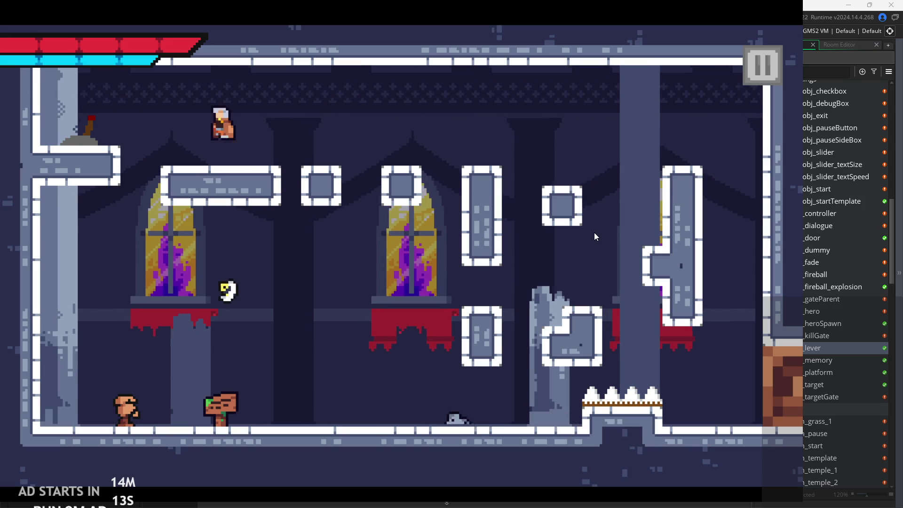
pyautogui.press('e')
# Step: Cross the top platform to the right wall and exit into the next room
pyautogui.press('d')
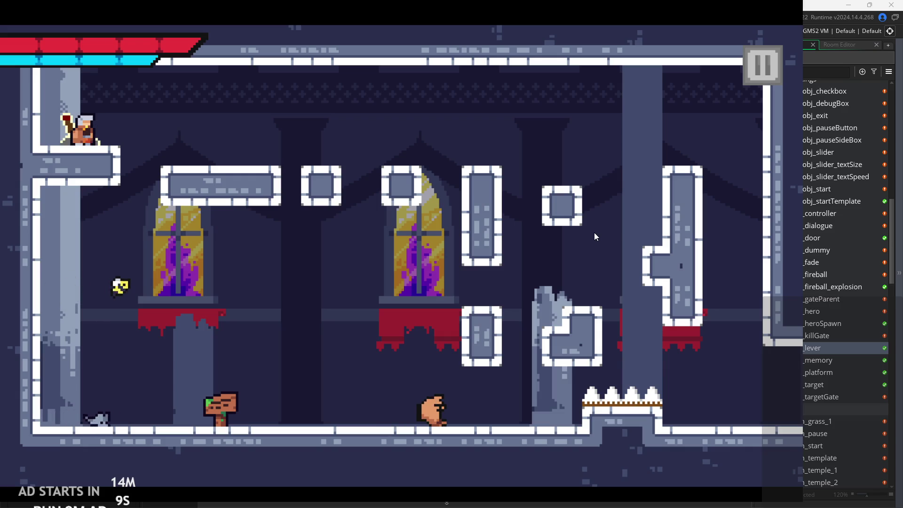
pyautogui.press('space')
pyautogui.press('d')
pyautogui.press('space')
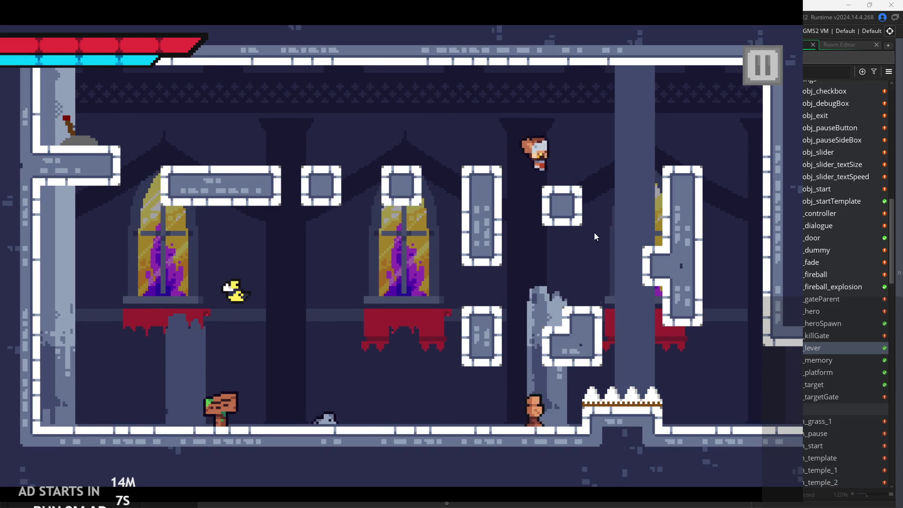
pyautogui.press('d')
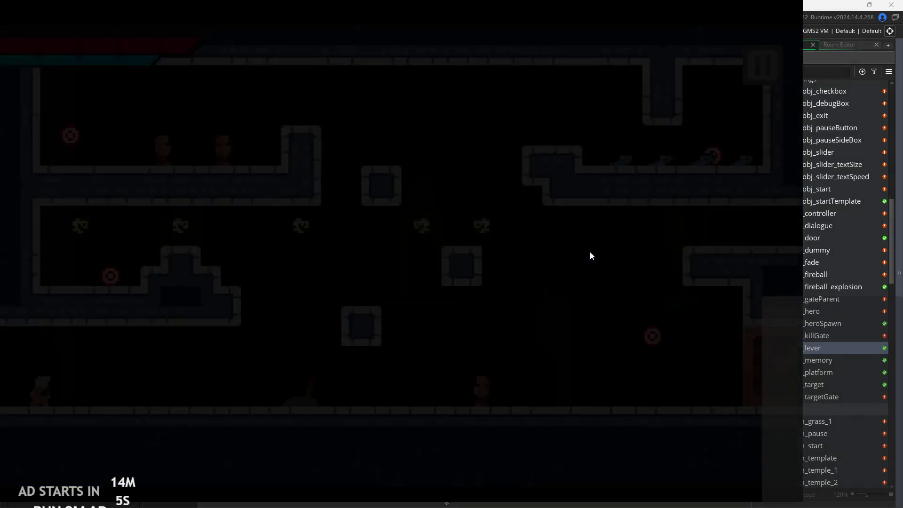
# Step: Climb via the window ledge onto the window pillar and the upper-left platform
pyautogui.press('d')
pyautogui.press('space')
pyautogui.press('d')
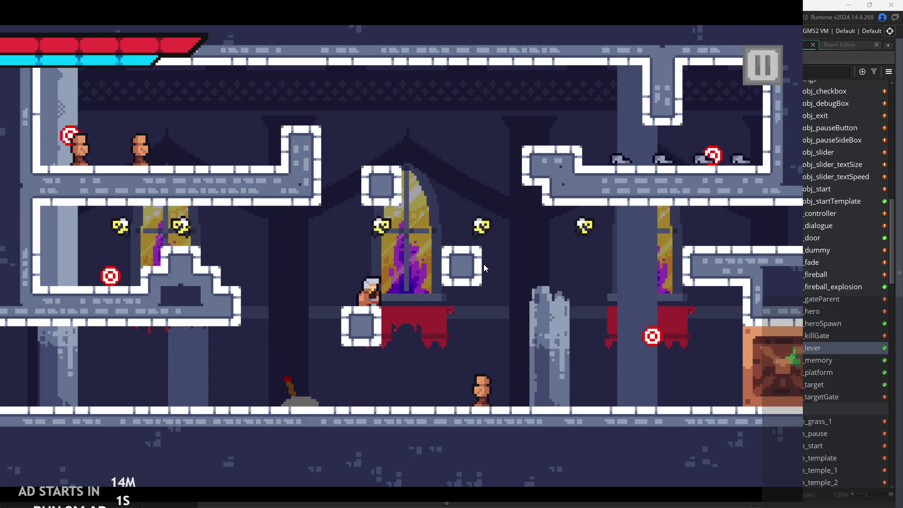
pyautogui.press('d')
pyautogui.press('space')
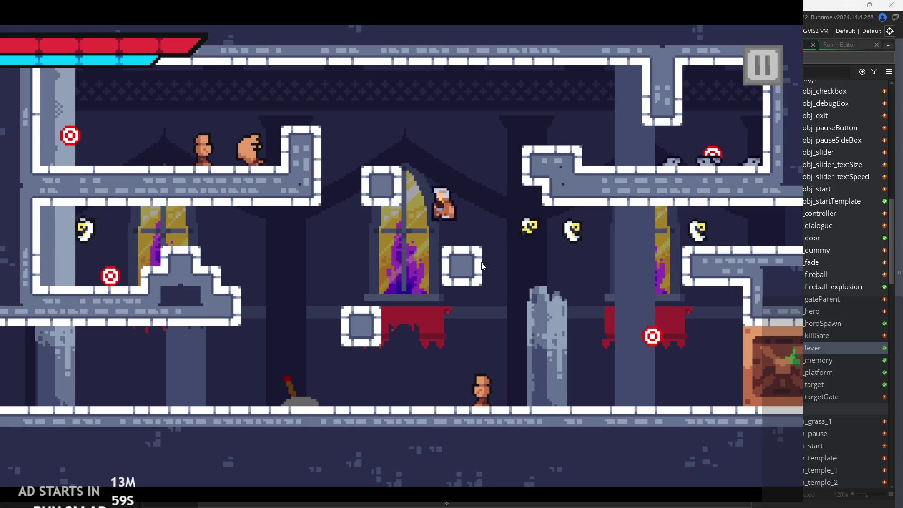
pyautogui.press('a')
pyautogui.press('space')
pyautogui.press('space')
pyautogui.press('a')
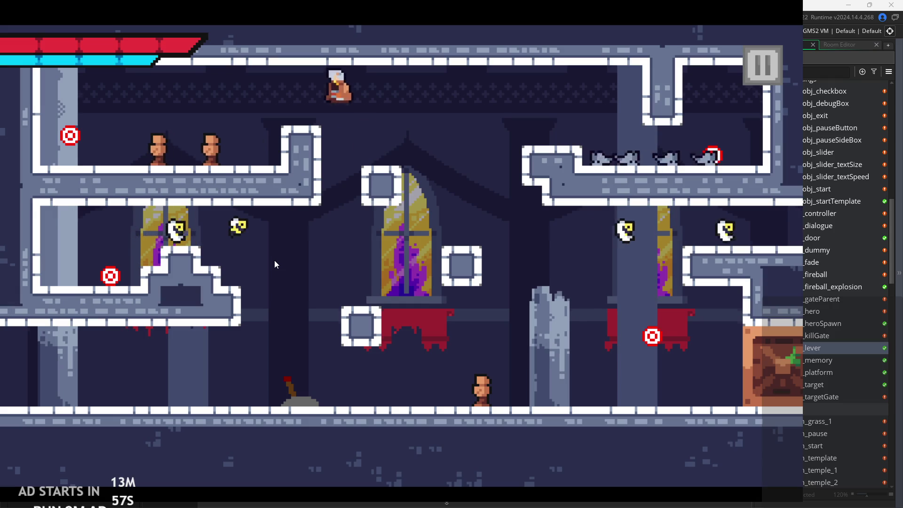
pyautogui.press('a')
pyautogui.press('space')
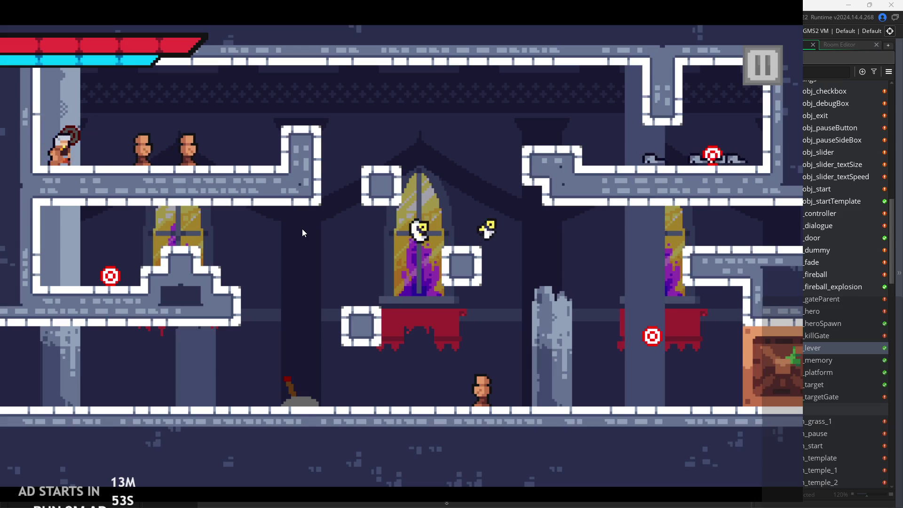
# Step: Leap across the gap to the upper-right platform and approach the ledge enemies
pyautogui.press('d')
pyautogui.press('d')
pyautogui.press('space')
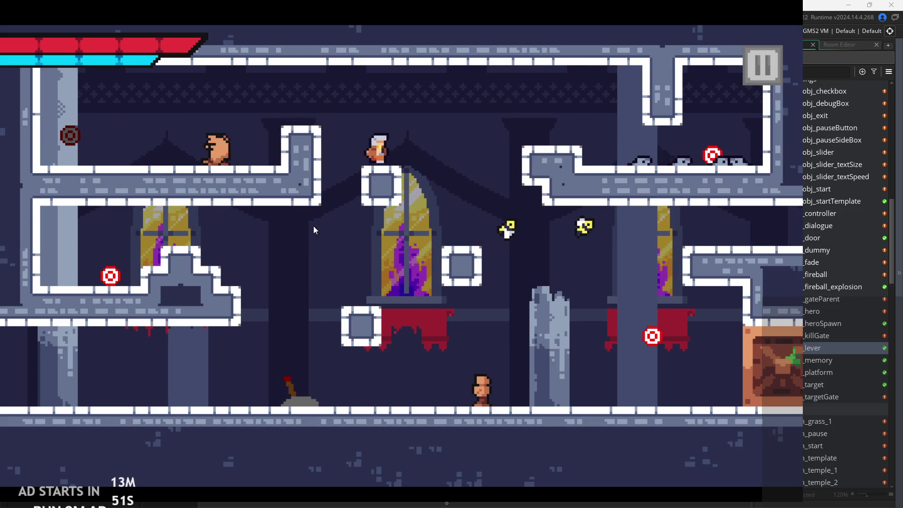
pyautogui.press('space')
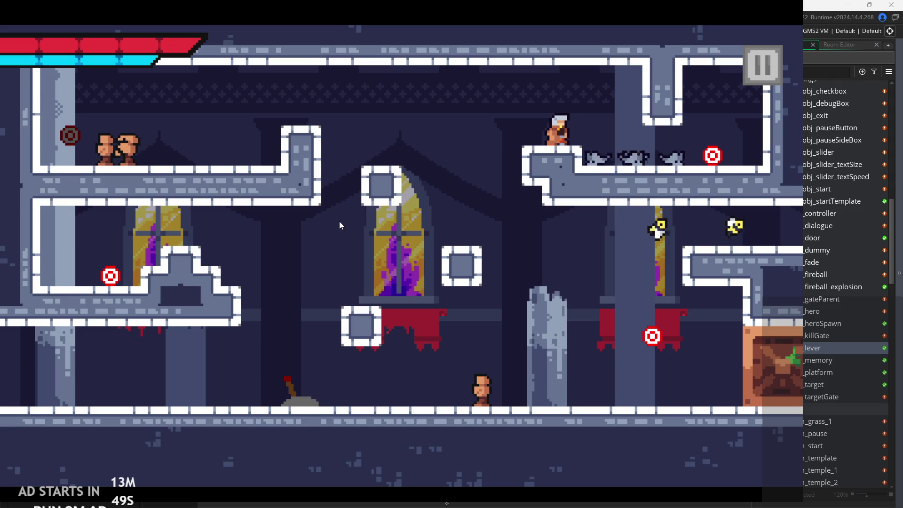
pyautogui.press('d')
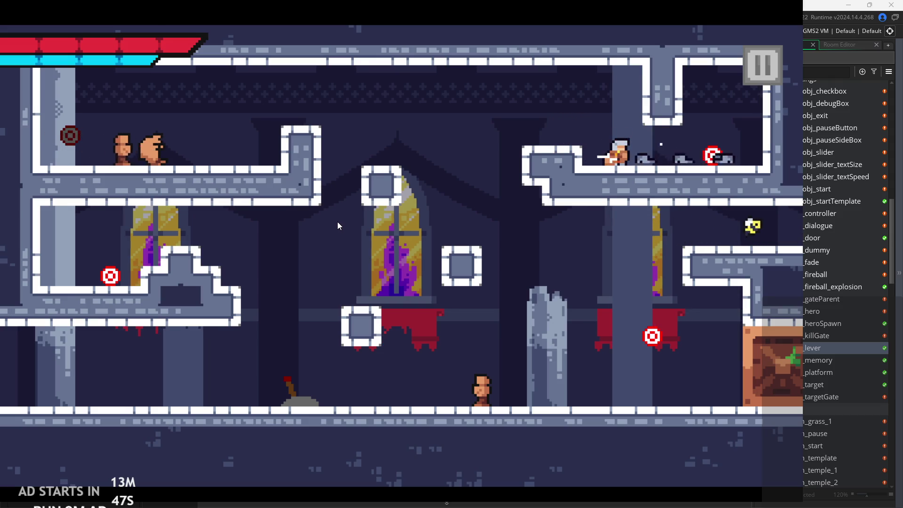
pyautogui.press('d')
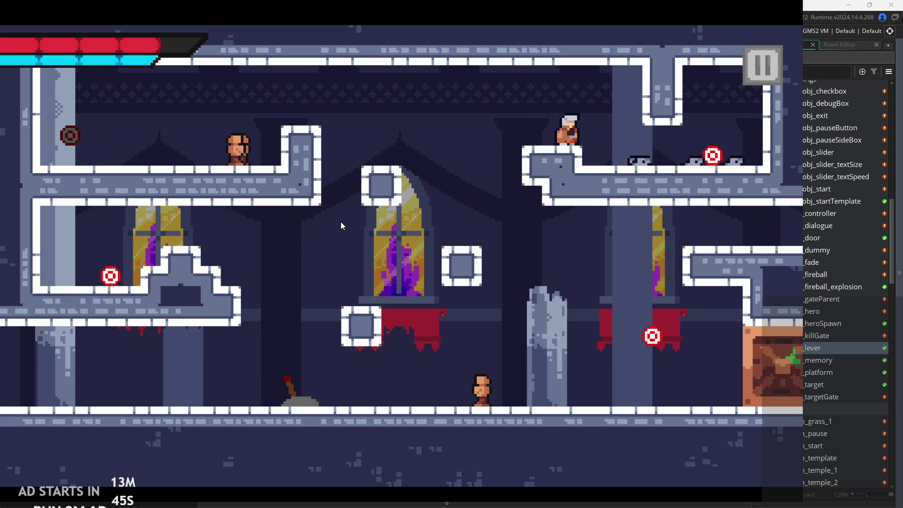
pyautogui.press('space')
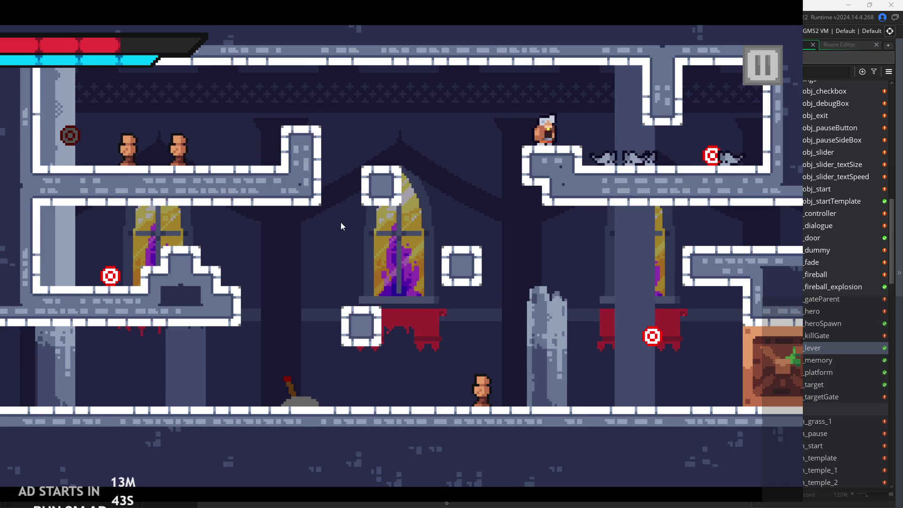
pyautogui.press('d')
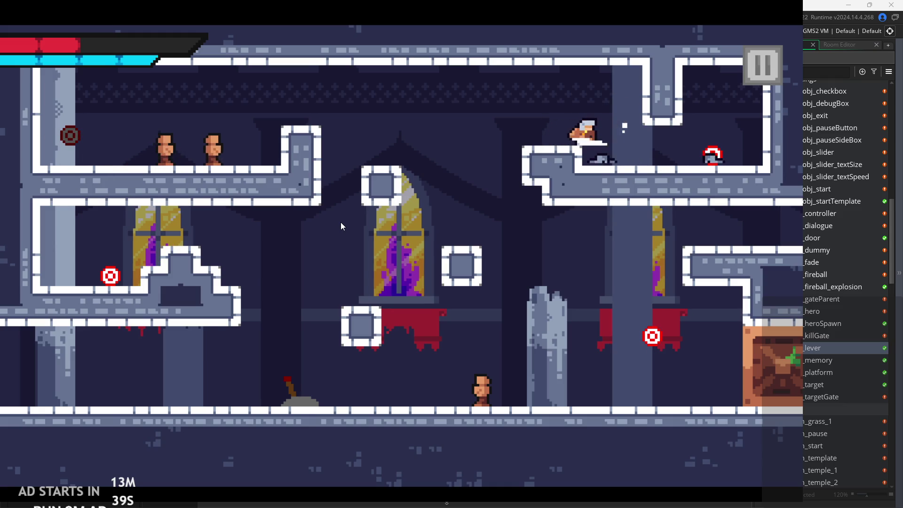
pyautogui.press('d')
# Step: Attack the ledge enemy, strike the red and lower-left targets, then run for the exit
pyautogui.click(458, 210)
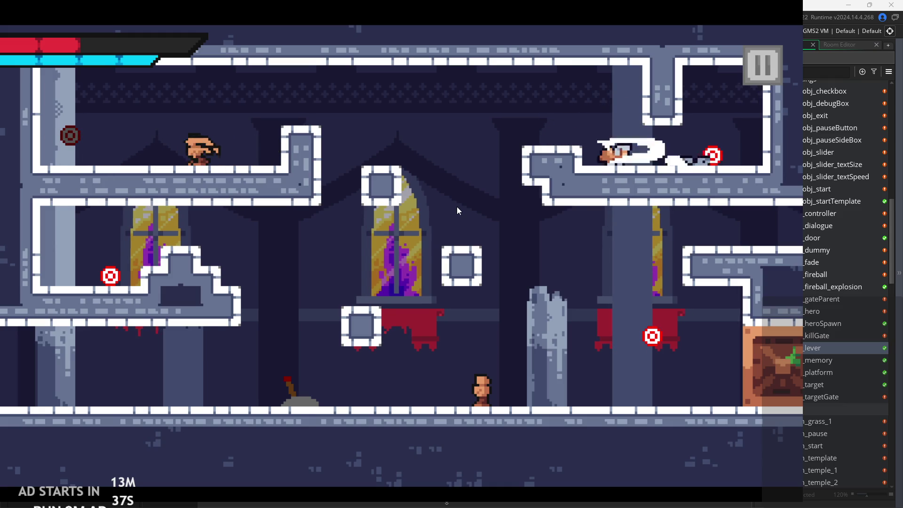
pyautogui.press('d')
pyautogui.click(453, 204)
pyautogui.press('a')
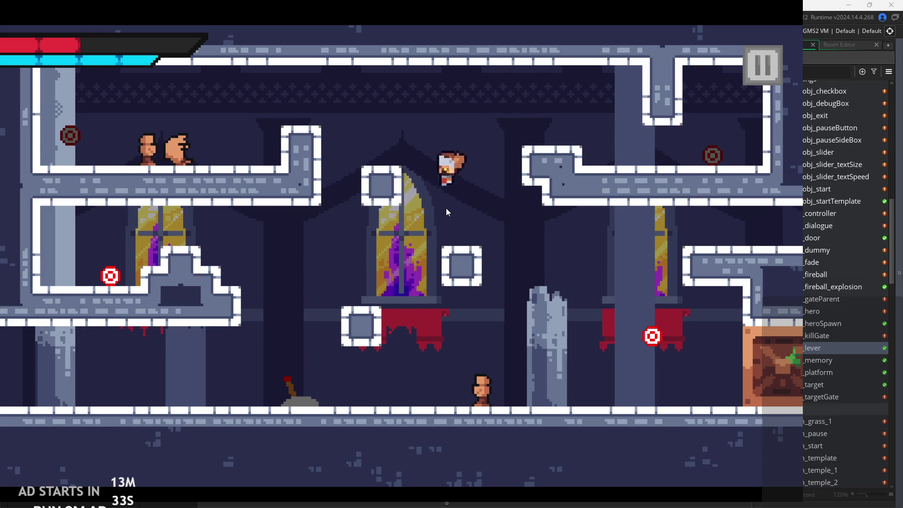
pyautogui.press('a')
pyautogui.click(403, 217)
pyautogui.press('d')
pyautogui.press('d')
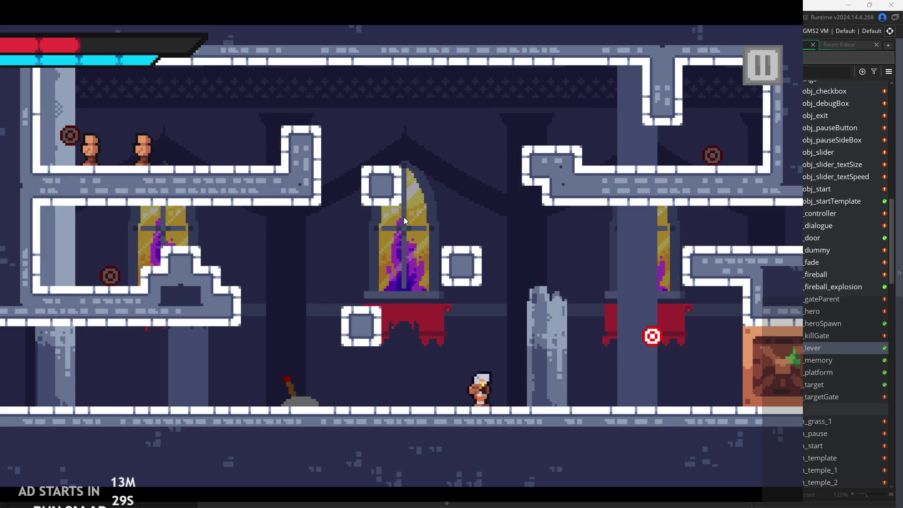
pyautogui.press('space')
pyautogui.press('space')
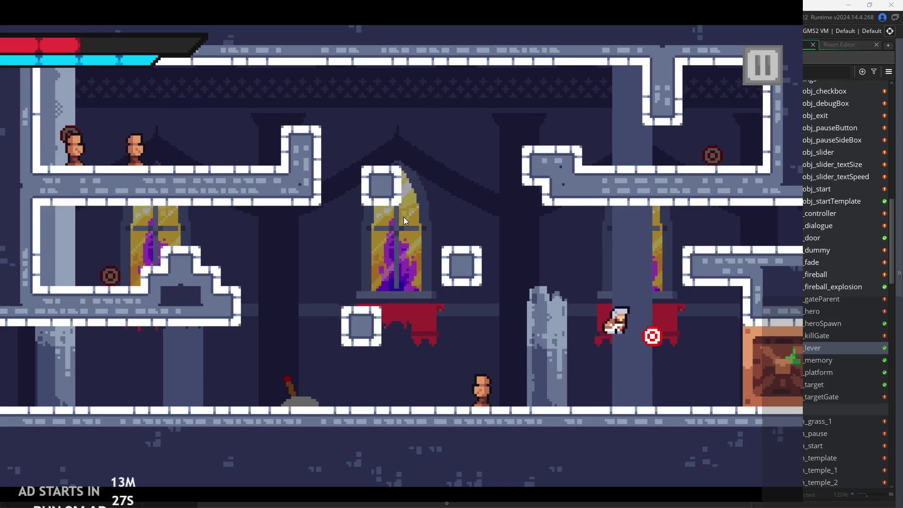
pyautogui.press('Right')
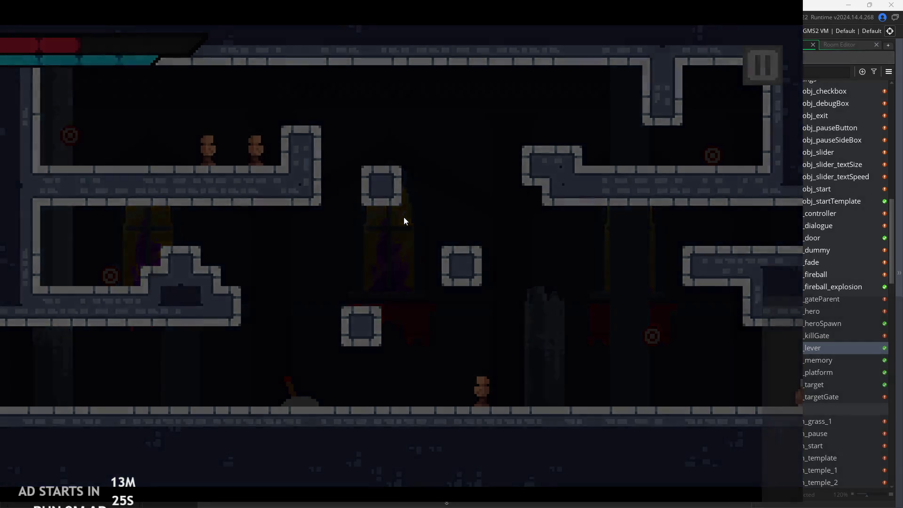
# Step: Enter the next room, pass the lever, jump up by the blocks and run right along the floor
pyautogui.press('space')
pyautogui.press('space')
pyautogui.press('space')
pyautogui.press('Left')
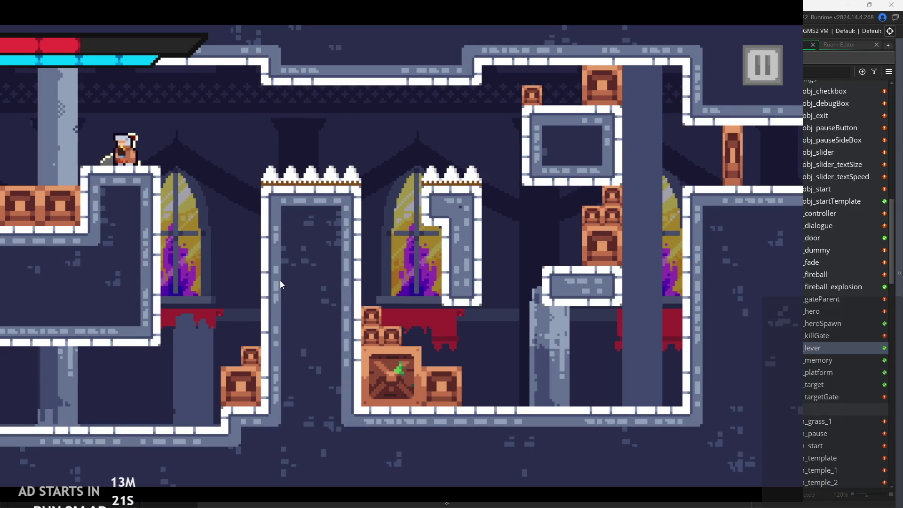
pyautogui.press('space')
pyautogui.press('Right')
pyautogui.press('Right')
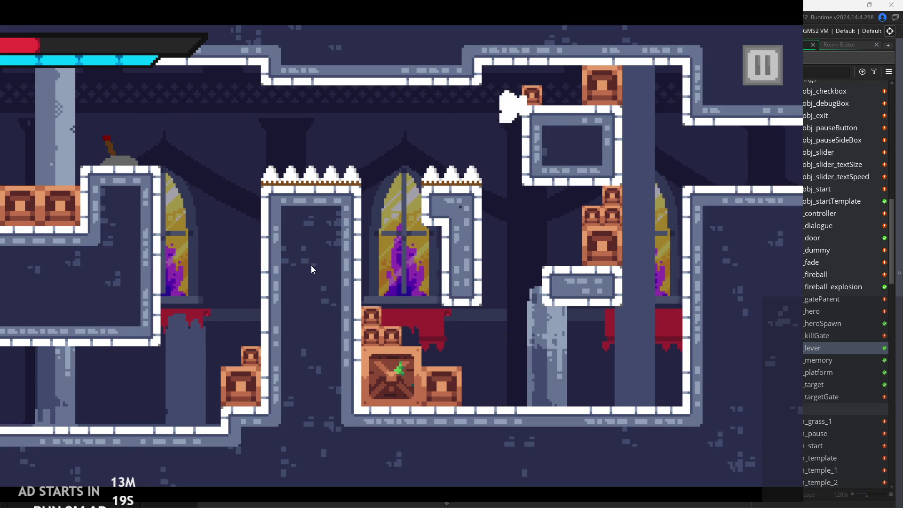
pyautogui.press('Right')
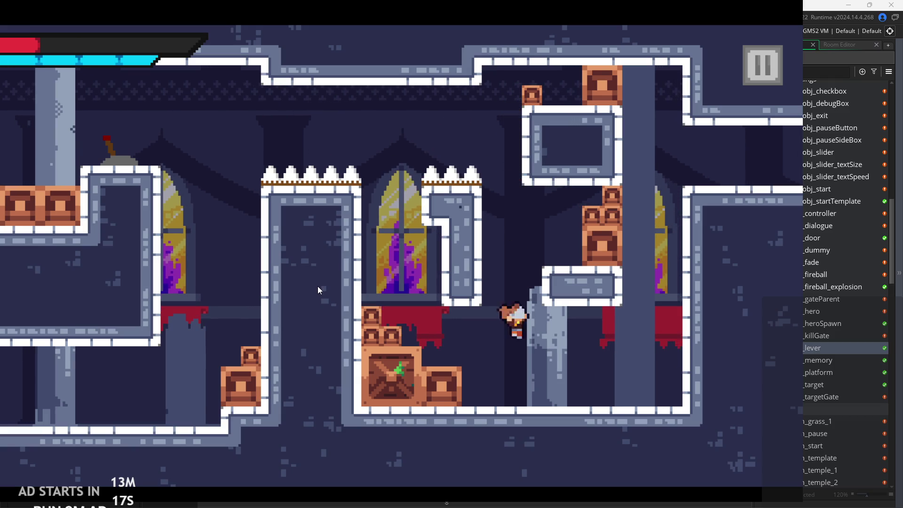
pyautogui.press('space')
pyautogui.press('space')
pyautogui.press('Right')
pyautogui.press('Right')
pyautogui.press('Right')
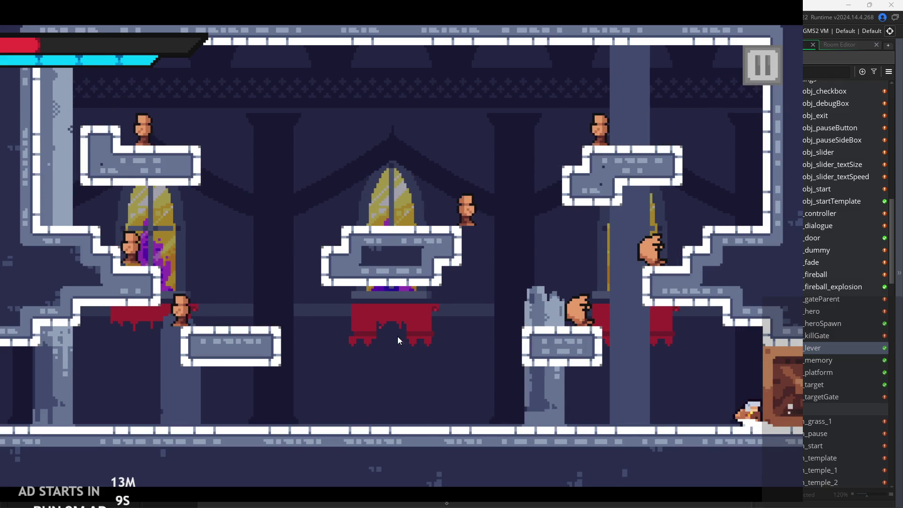
# Step: Run the hero back and forth along the floor, hopping onto the centre platforms
pyautogui.press('Left')
pyautogui.press('space')
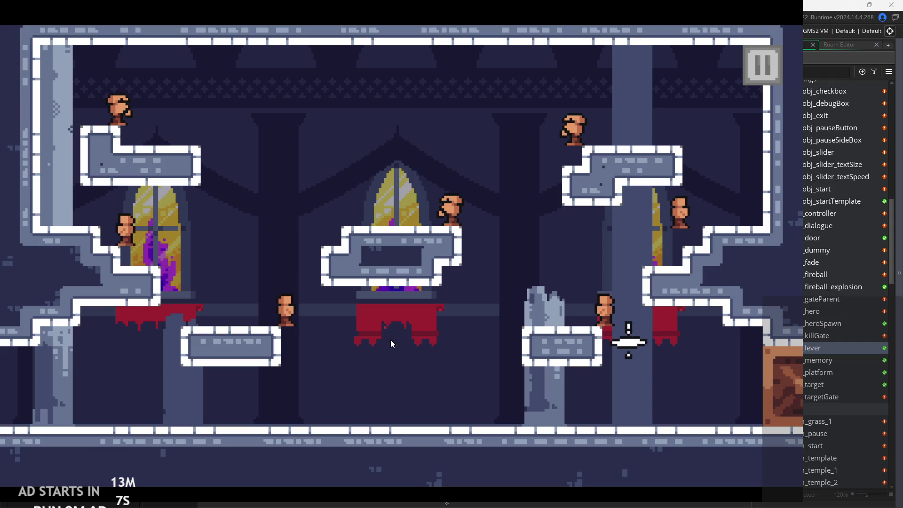
pyautogui.press('Right')
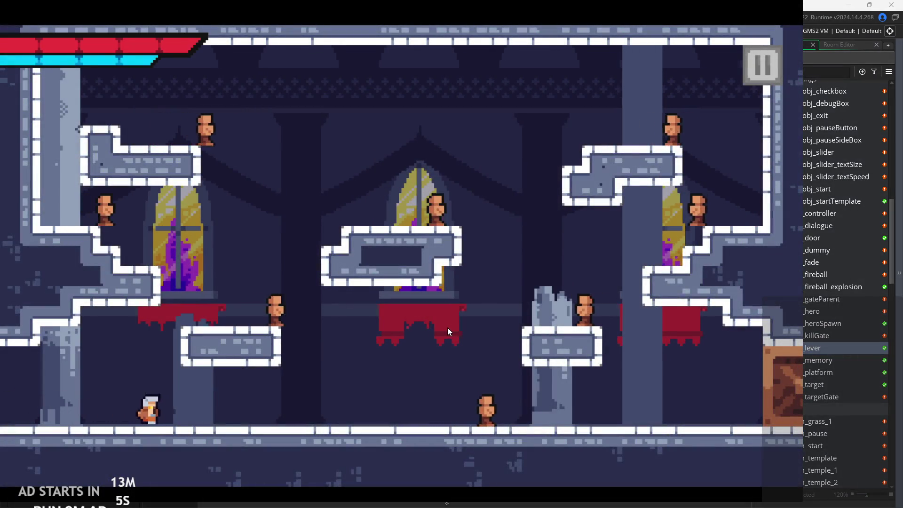
pyautogui.press('Right')
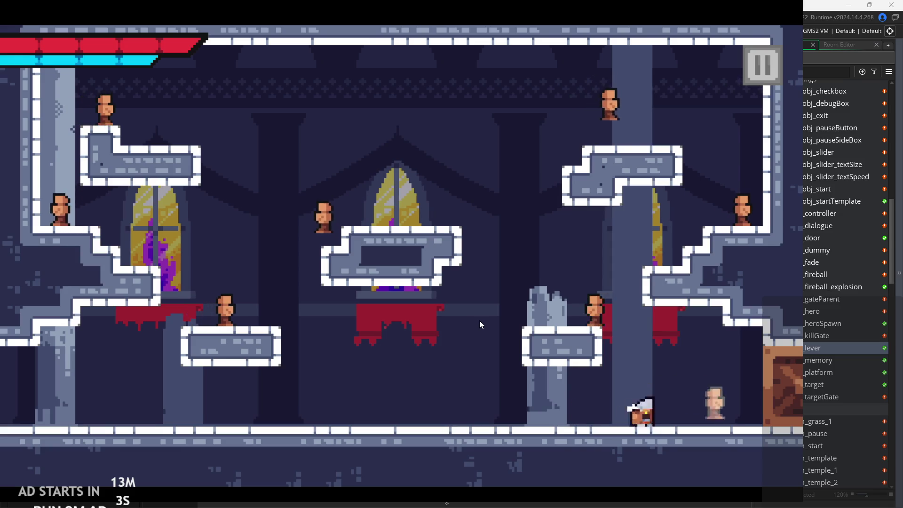
pyautogui.press('Left')
pyautogui.press('space')
pyautogui.press('Left')
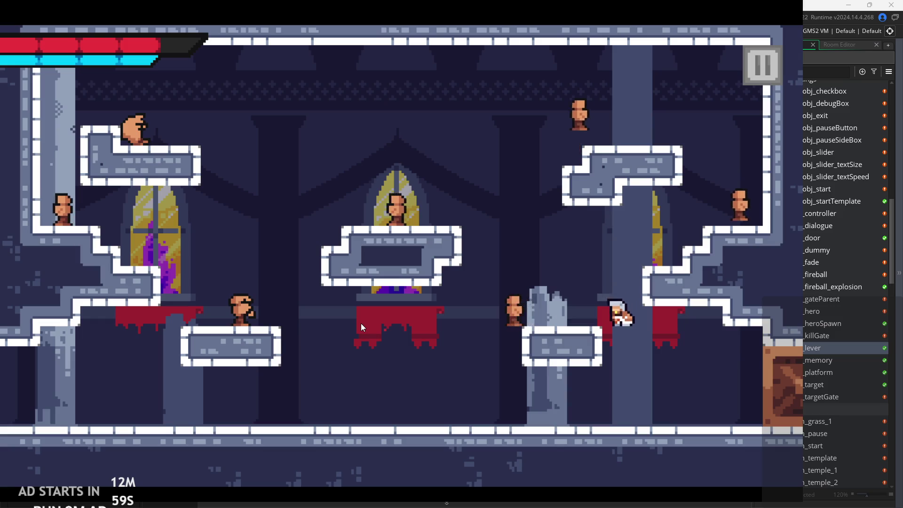
pyautogui.press('Left')
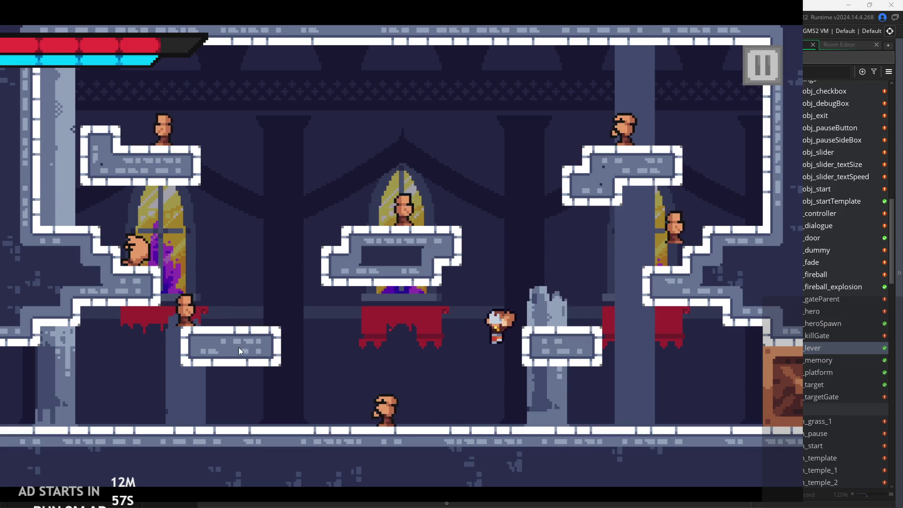
pyautogui.press('Left')
pyautogui.press('space')
pyautogui.press('Right')
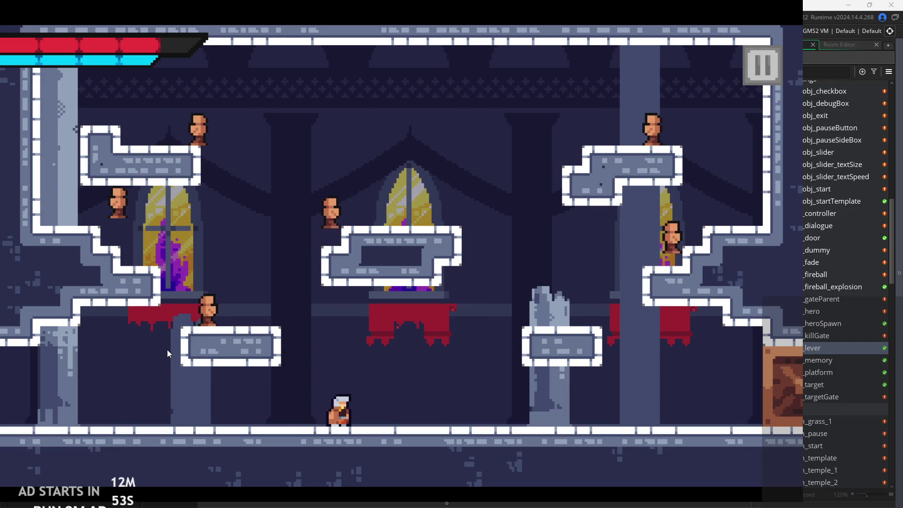
# Step: Jump from the floor onto the low platform and across the central platform
pyautogui.press('space')
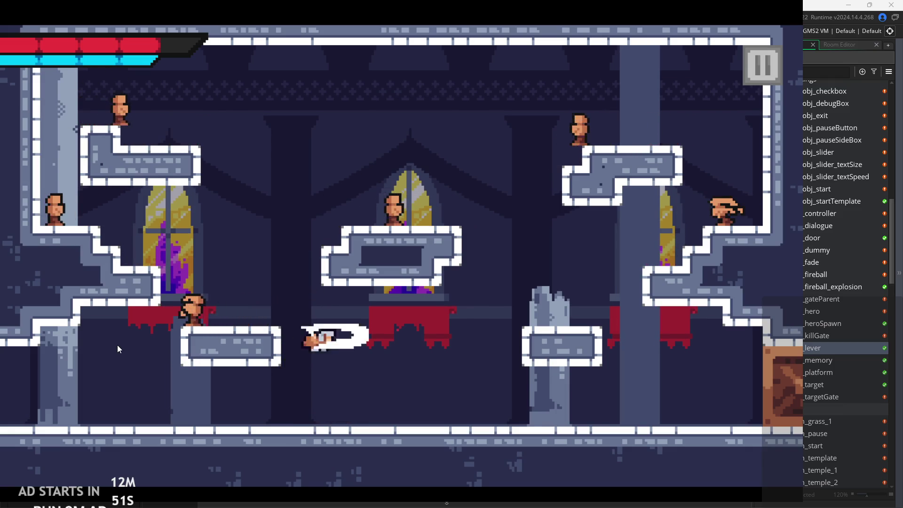
pyautogui.press('Right')
pyautogui.press('space')
pyautogui.press('Right')
pyautogui.press('space')
pyautogui.press('Left')
pyautogui.press('space')
pyautogui.press('Left')
pyautogui.press('space')
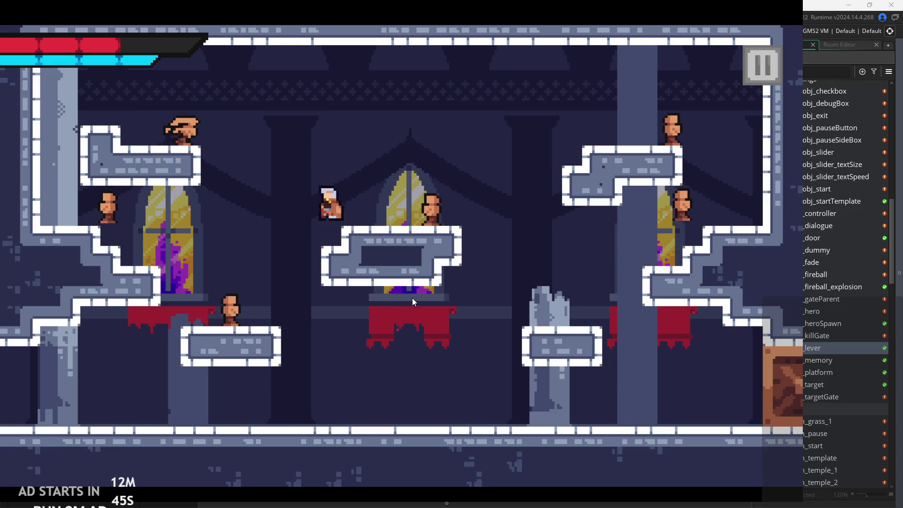
# Step: Leap high off the central platform and land on the lower-left platform
pyautogui.press('space')
pyautogui.press('Right')
pyautogui.press('space')
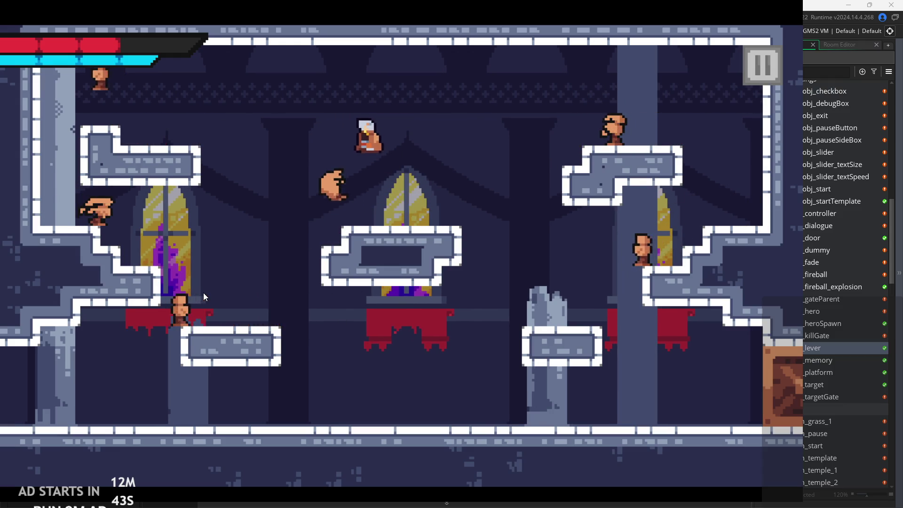
pyautogui.press('Right')
pyautogui.press('Left')
# Step: Slash enemies near the centre and on the central platform, dropping to the lower ledge
pyautogui.press('Right')
pyautogui.press('x')
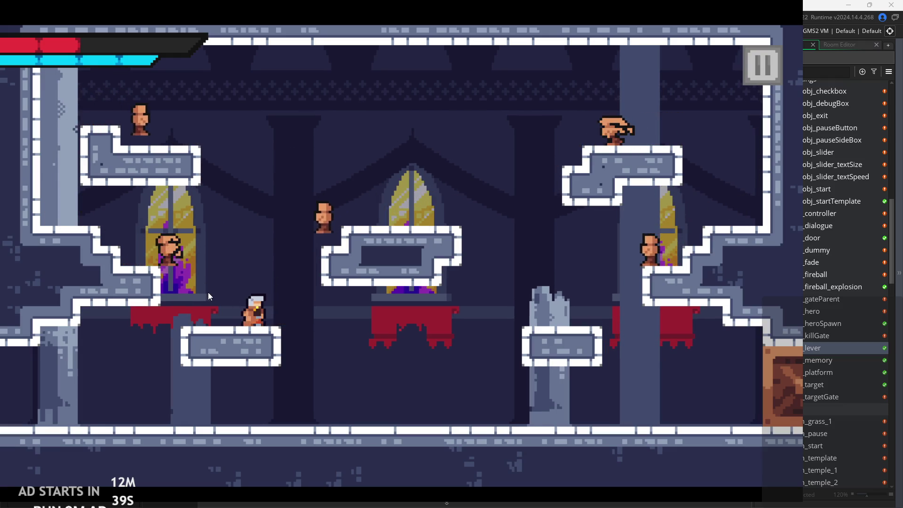
pyautogui.press('space')
pyautogui.press('Right')
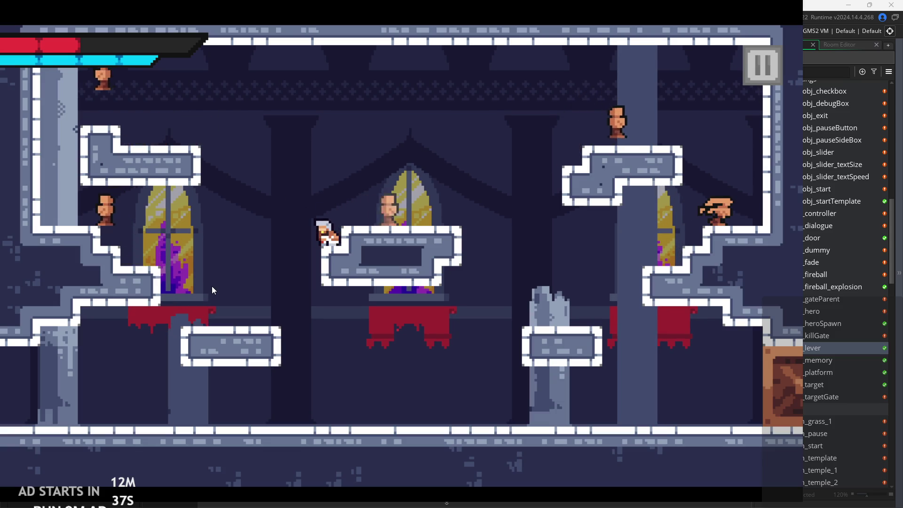
pyautogui.press('space')
pyautogui.press('Right')
pyautogui.press('x')
pyautogui.press('Right')
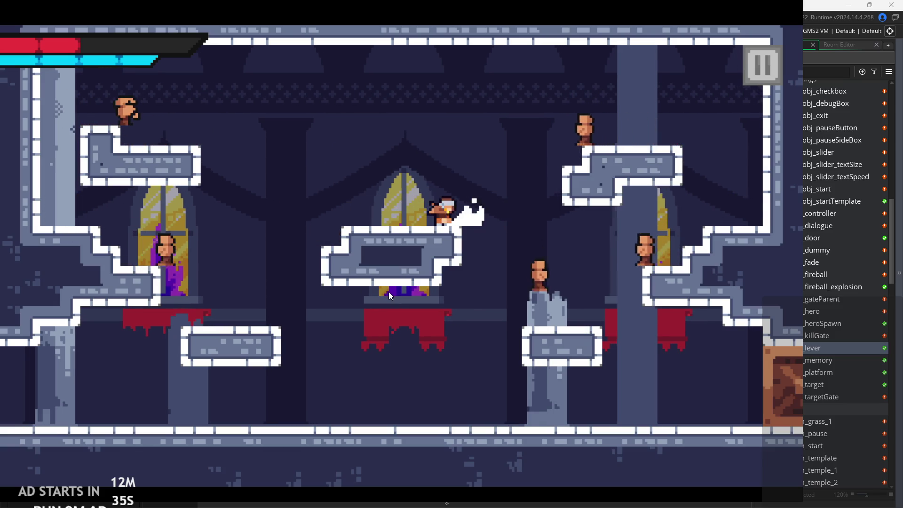
pyautogui.press('x')
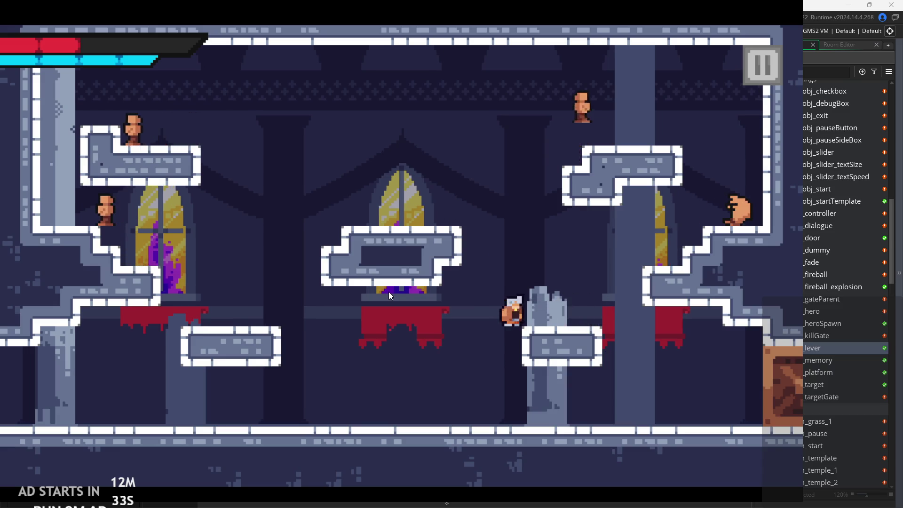
# Step: Climb the broken column, slash enemies mid-air, and heal the hero to full health
pyautogui.press('space')
pyautogui.press('Right')
pyautogui.press('space')
pyautogui.press('Left')
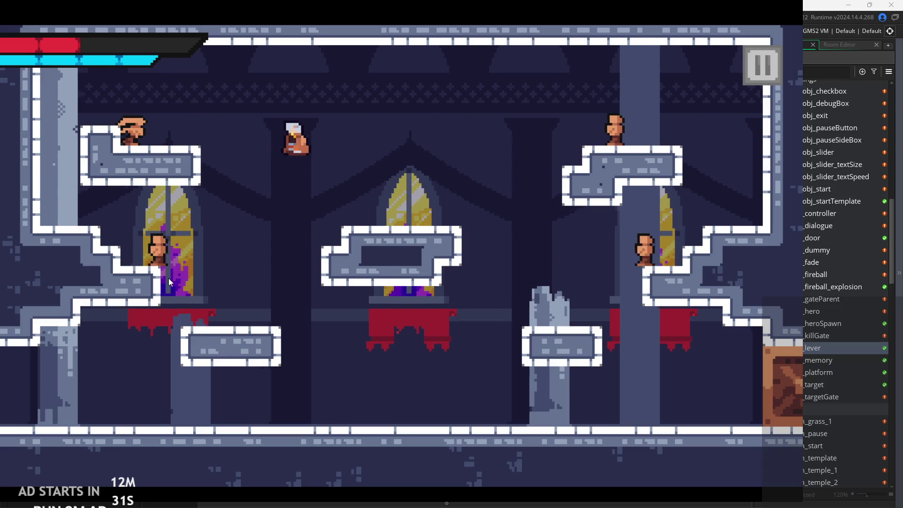
pyautogui.press('x')
pyautogui.press('Right')
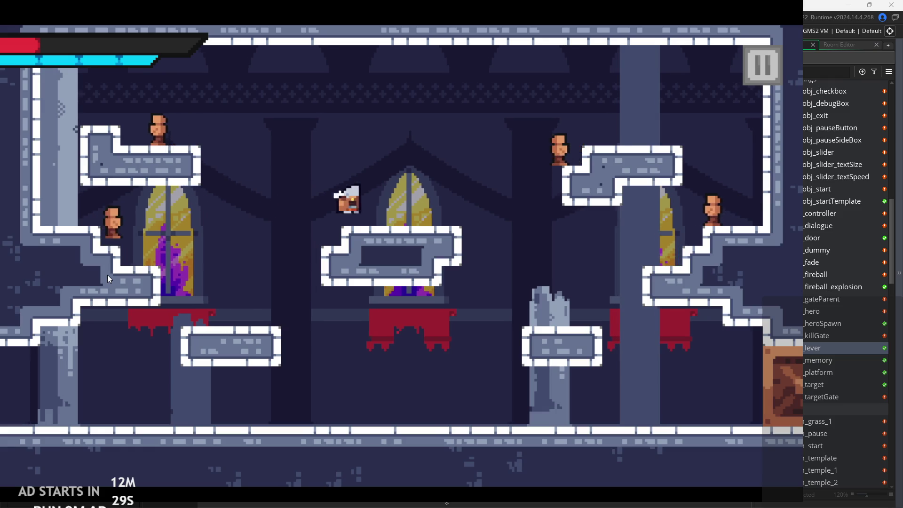
pyautogui.press('h')
# Step: Fight the enemies around the upper-right platform, slashing left and in mid-air
pyautogui.press('Right')
pyautogui.press('space')
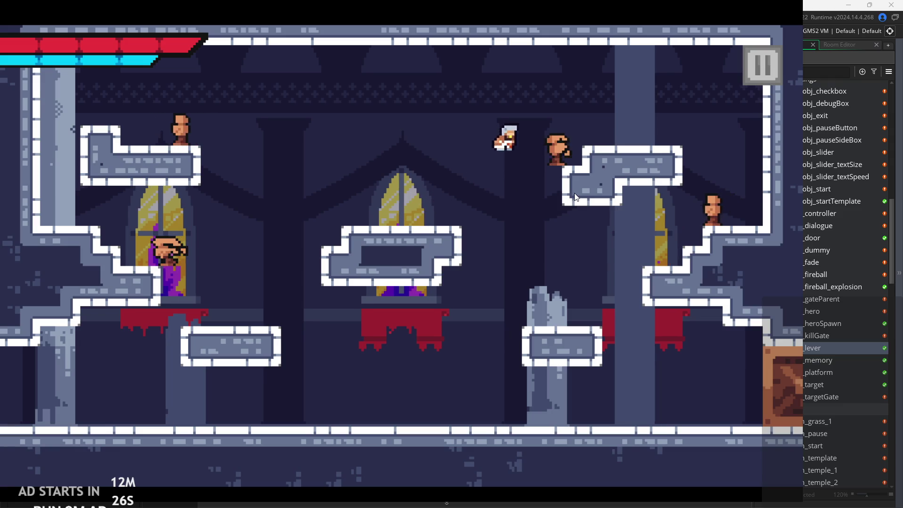
pyautogui.press('Left')
pyautogui.press('x')
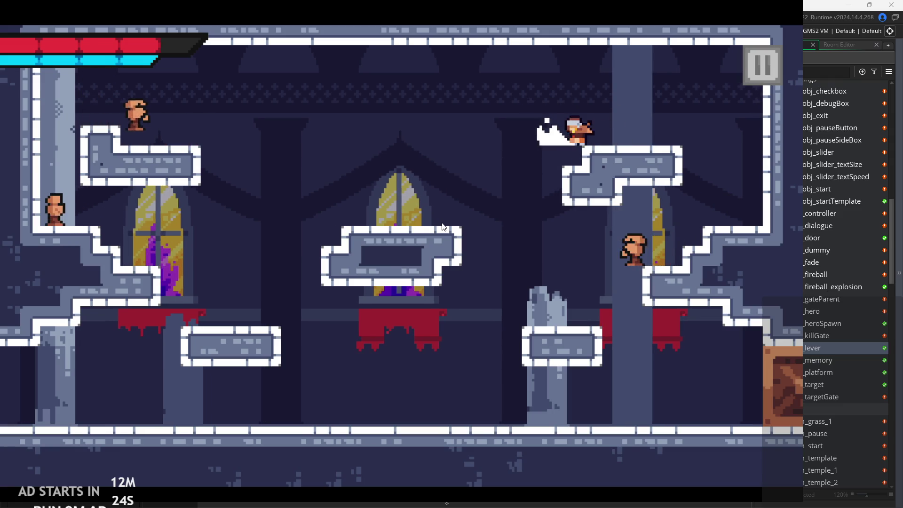
pyautogui.press('Right')
pyautogui.press('Right')
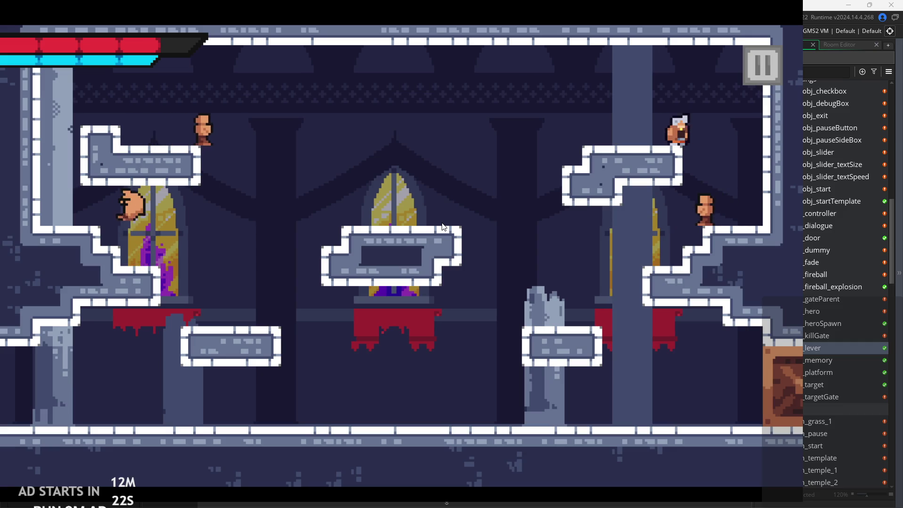
pyautogui.press('Left')
pyautogui.press('x')
pyautogui.press('Left')
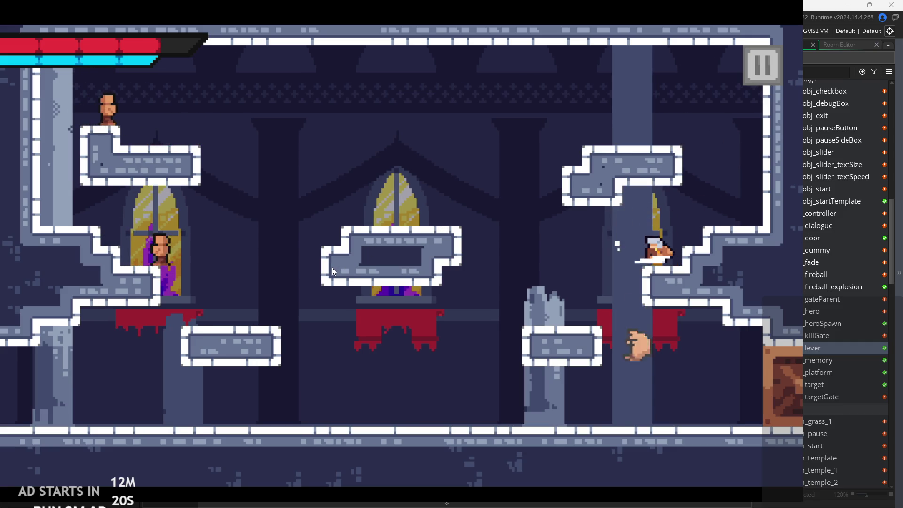
pyautogui.press('x')
pyautogui.press('Left')
pyautogui.press('Right')
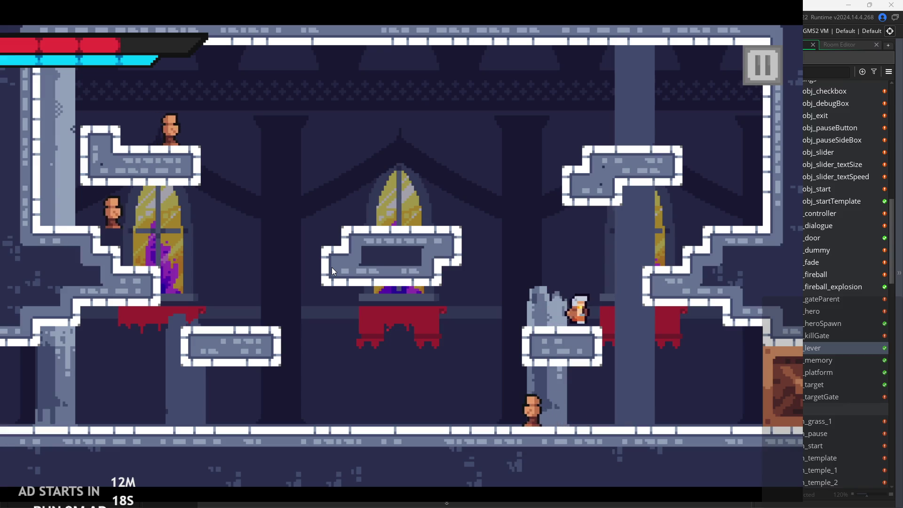
# Step: Dash-attack the floor enemy, then climb the left ledge to the top-left platform
pyautogui.press('Left')
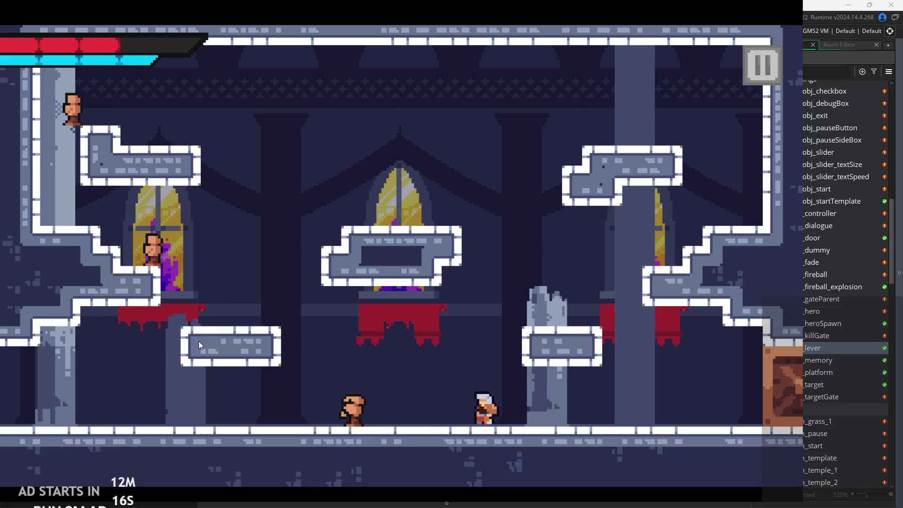
pyautogui.press('x')
pyautogui.press('z')
pyautogui.press('Left')
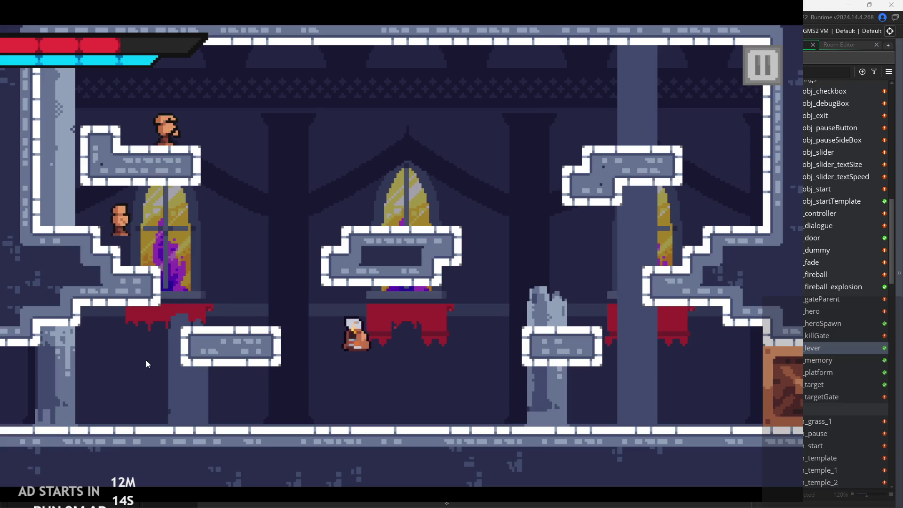
pyautogui.press('Left')
pyautogui.press('x')
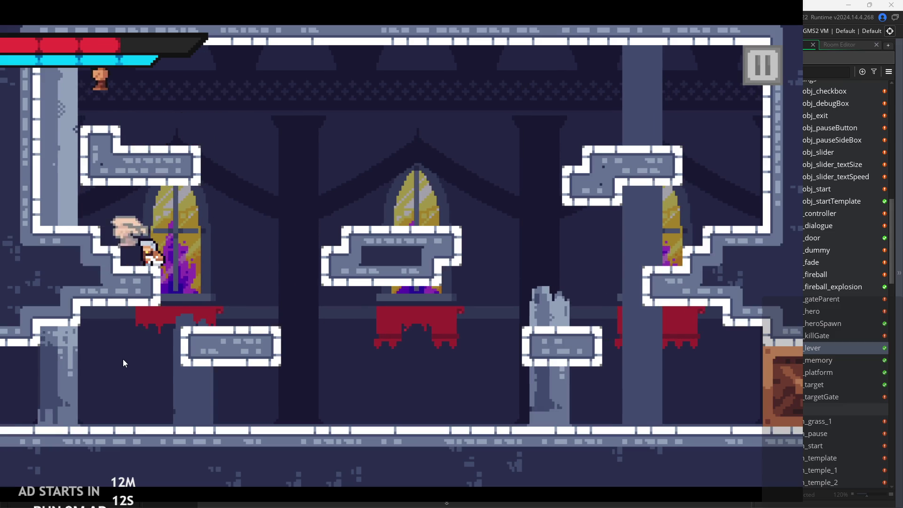
pyautogui.press('Left')
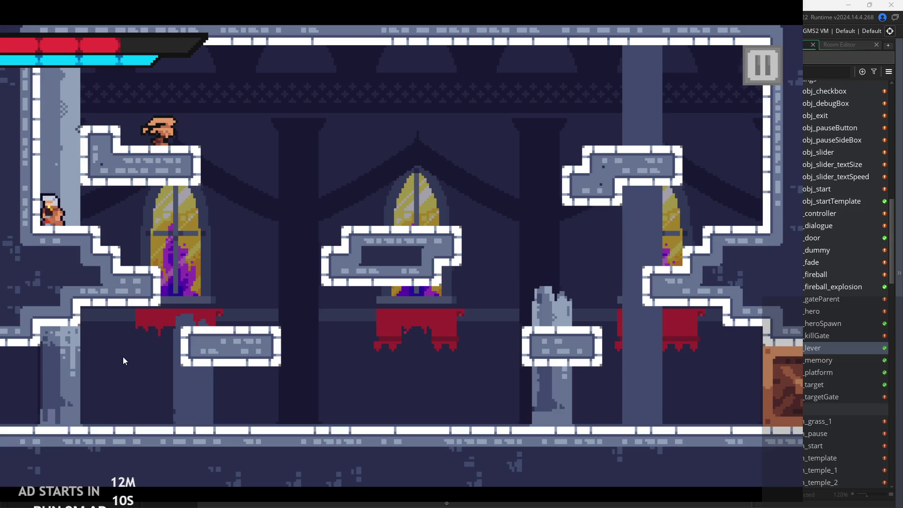
pyautogui.press('z')
# Step: Drop to the floor, slash the last enemy and run right into the green room
pyautogui.press('Right')
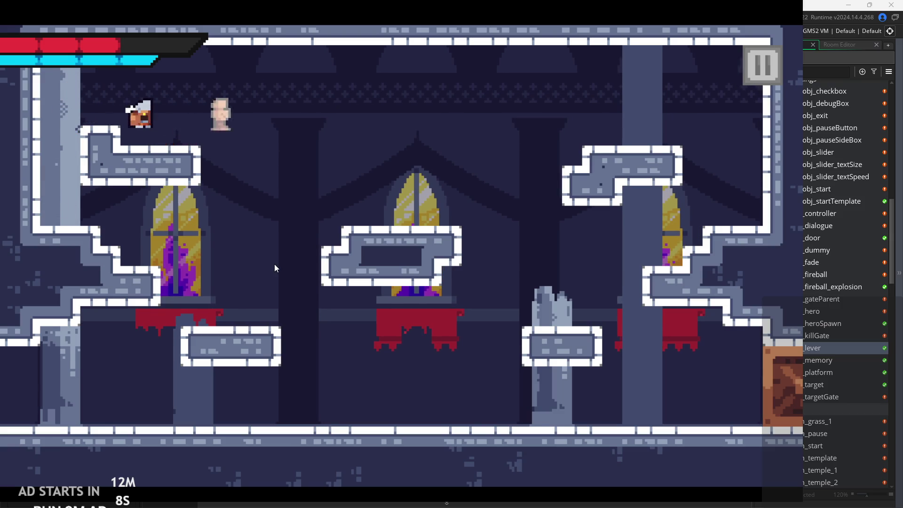
pyautogui.press('Right')
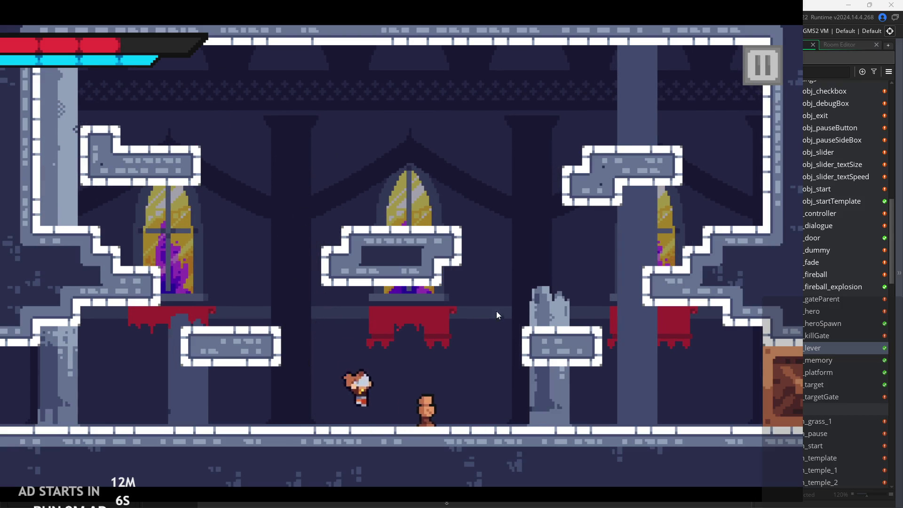
pyautogui.press('x')
pyautogui.press('Right')
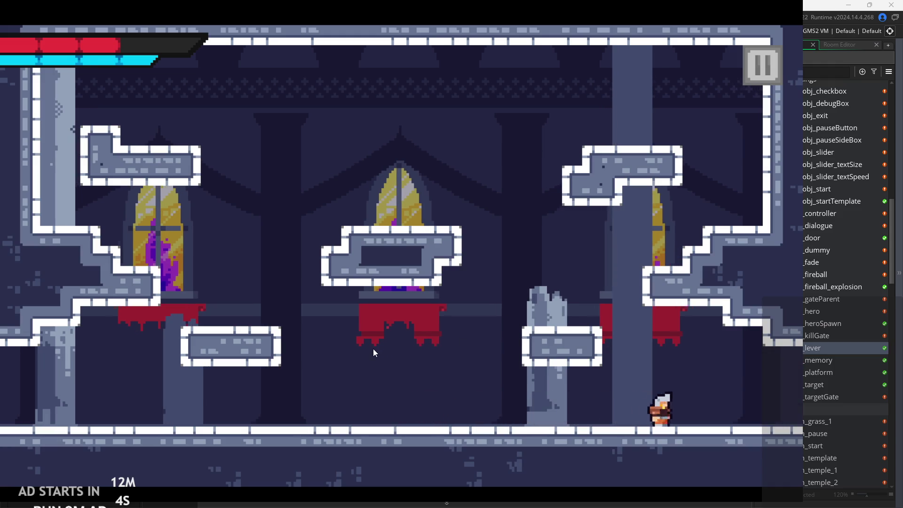
pyautogui.press('Right')
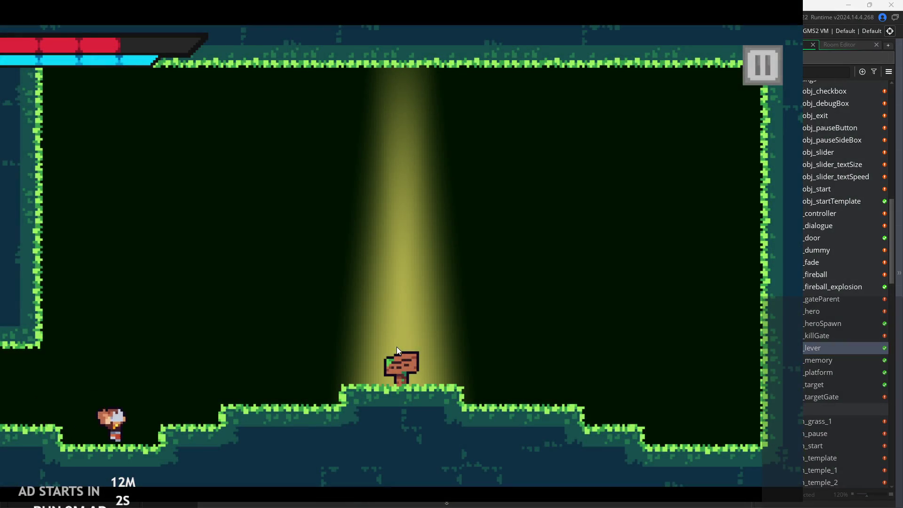
# Step: Run and jump the hero back and forth over the lever between the left floor and right wall
pyautogui.press('Left')
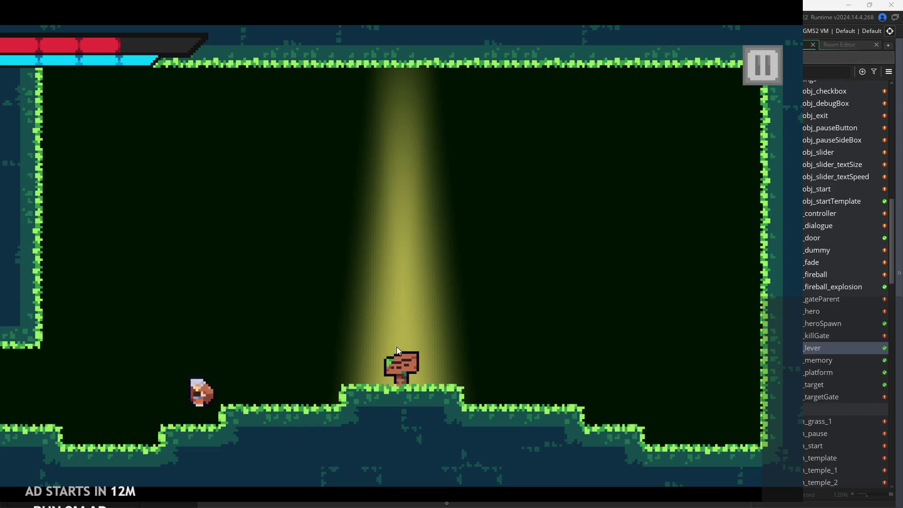
pyautogui.press('Right')
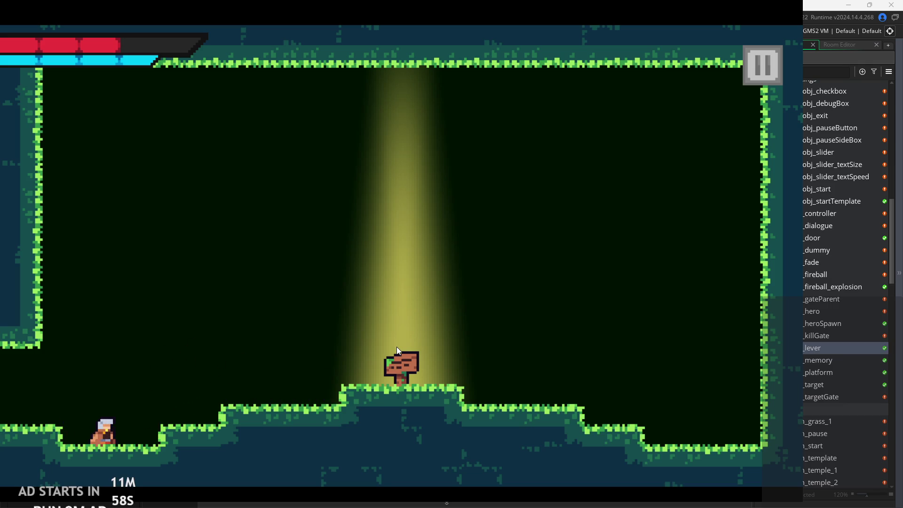
pyautogui.press('space')
pyautogui.press('space')
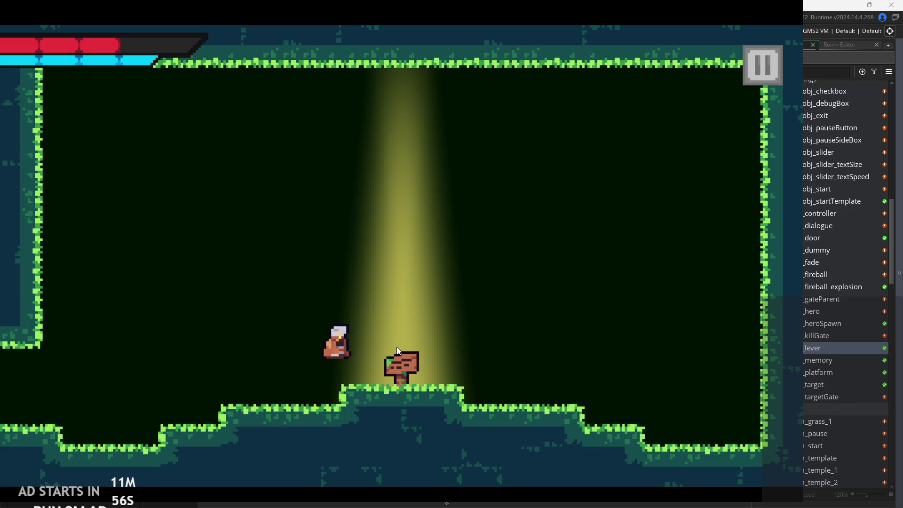
pyautogui.press('Left')
pyautogui.press('space')
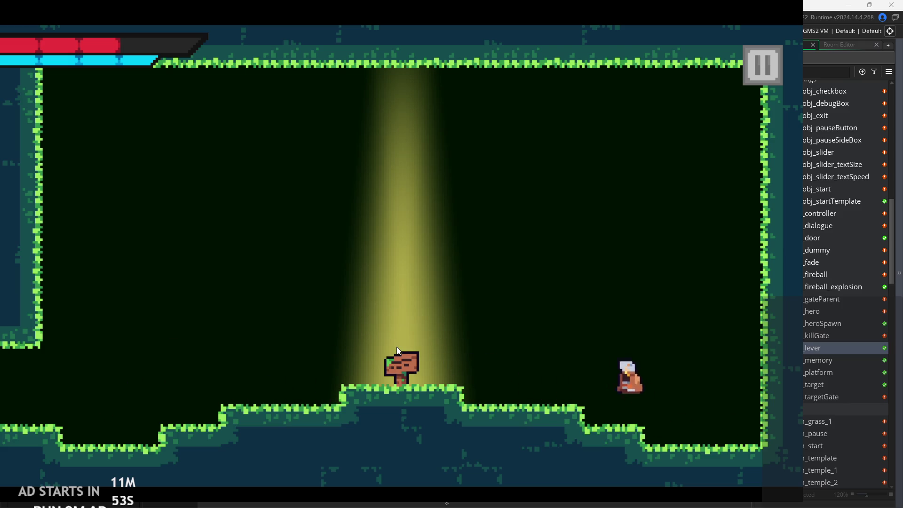
pyautogui.press('Left')
pyautogui.press('space')
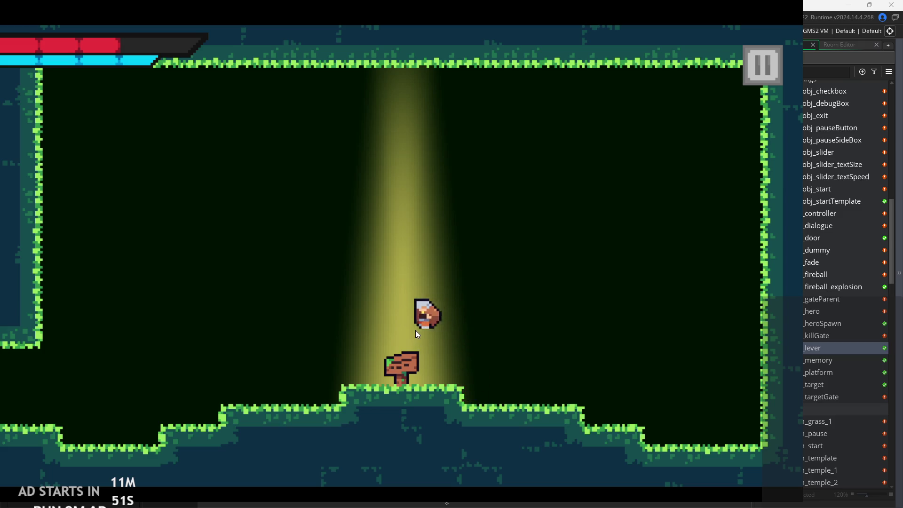
pyautogui.press('Right')
pyautogui.press('space')
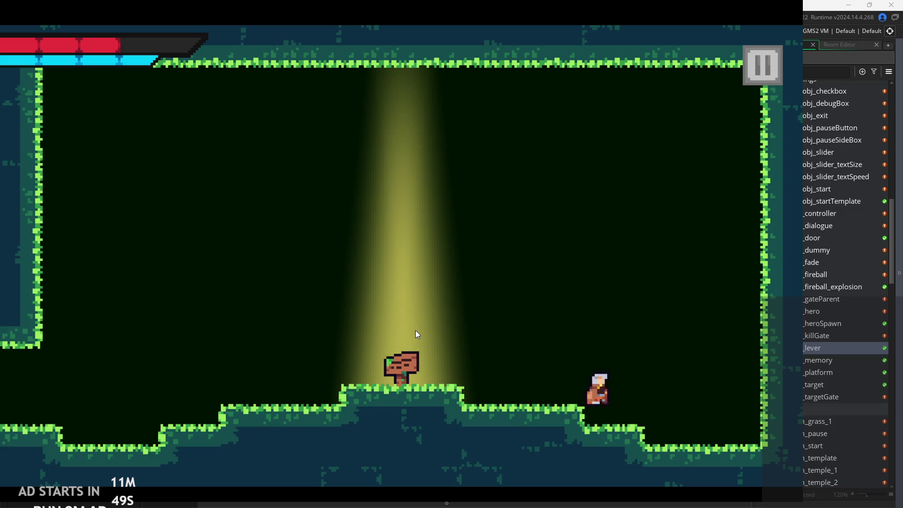
pyautogui.press('Left')
pyautogui.press('space')
pyautogui.press('space')
pyautogui.press('Right')
pyautogui.press('space')
pyautogui.press('space')
# Step: Pause the running game and exit back to the obj_lever Step code in the editor
pyautogui.click(748, 80)
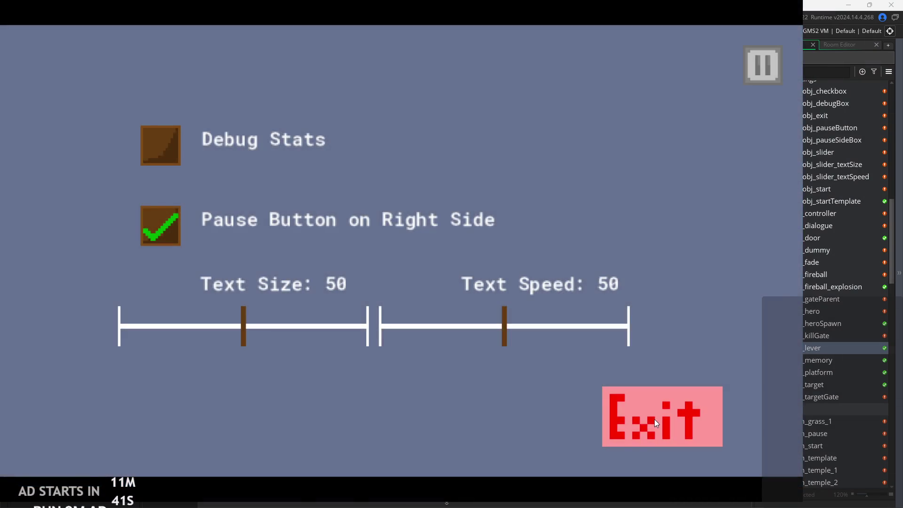
pyautogui.click(653, 419)
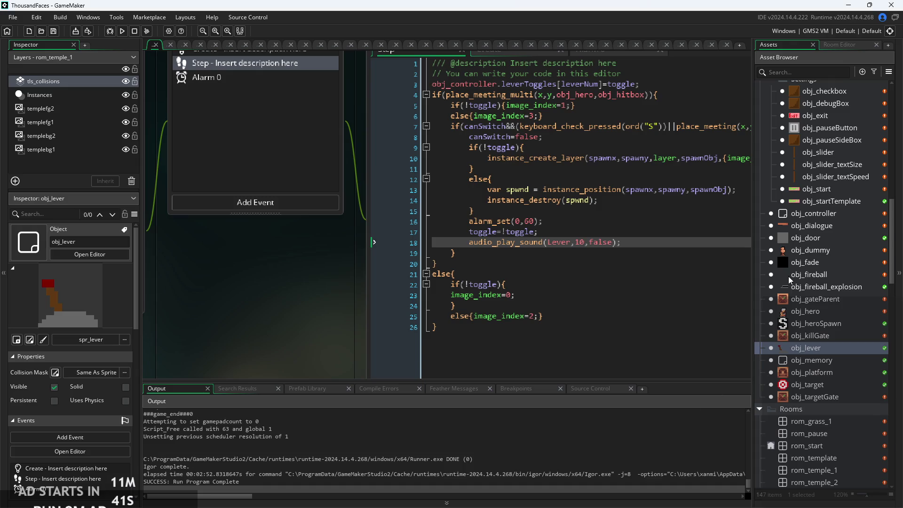
pyautogui.scroll(10, 793, 290)
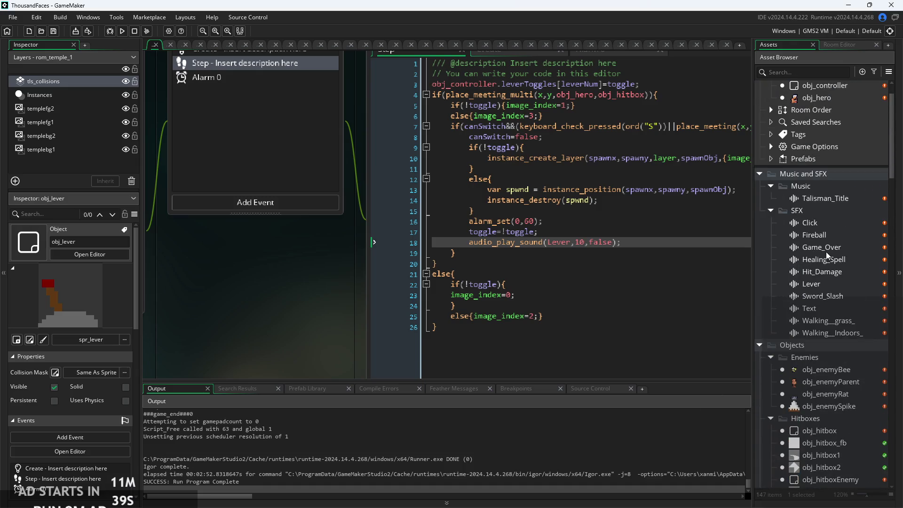
# Step: Scroll the Asset Browser to the Music and SFX sound folders, then switch to the Paint notes
pyautogui.scroll(-5, 286, 282)
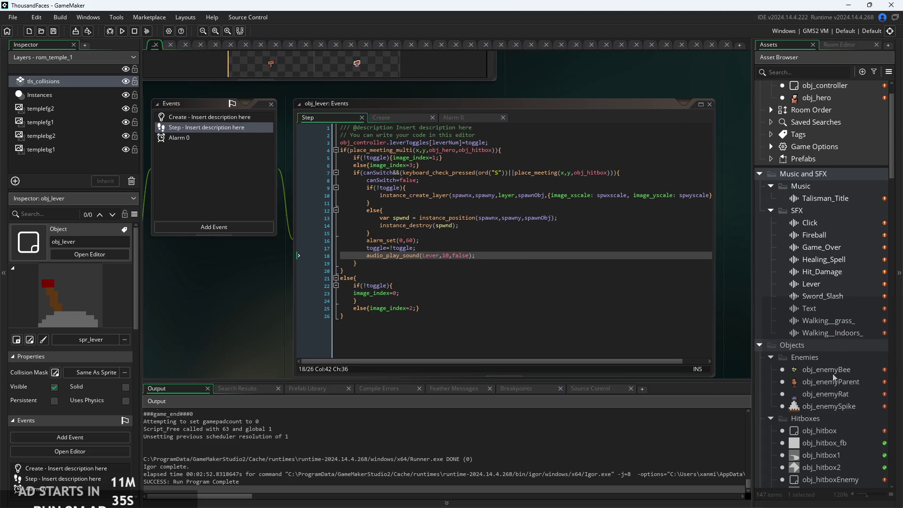
pyautogui.scroll(2, 827, 371)
pyautogui.scroll(-4, 825, 285)
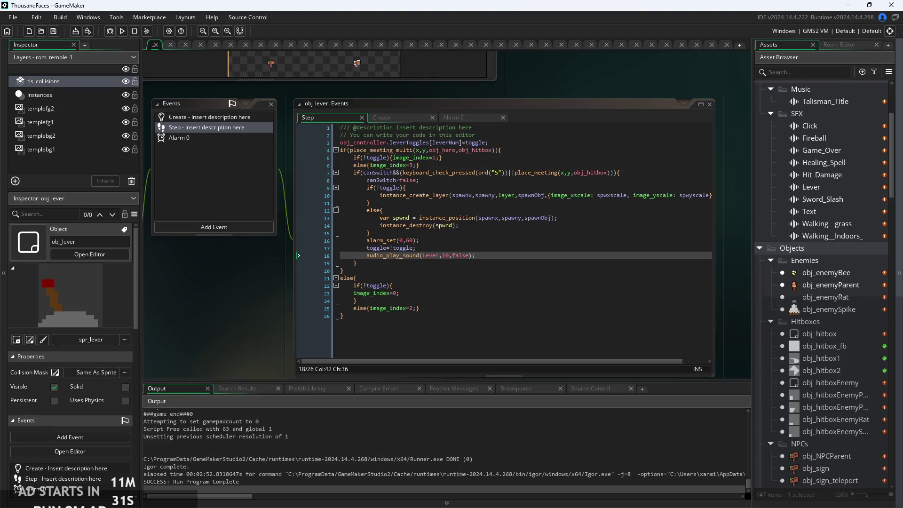
pyautogui.hotkey('alt', 'Tab')
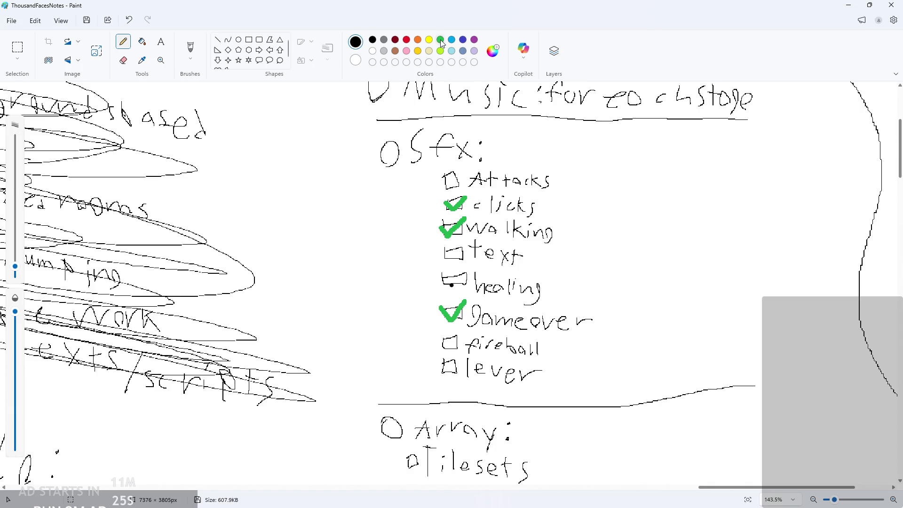
# Step: Tick lever on the SFX checklist with a green check, then minimize Paint back to GameMaker
pyautogui.keyDown('ctrl'); pyautogui.scroll(5, 471, 243); pyautogui.keyUp('ctrl')
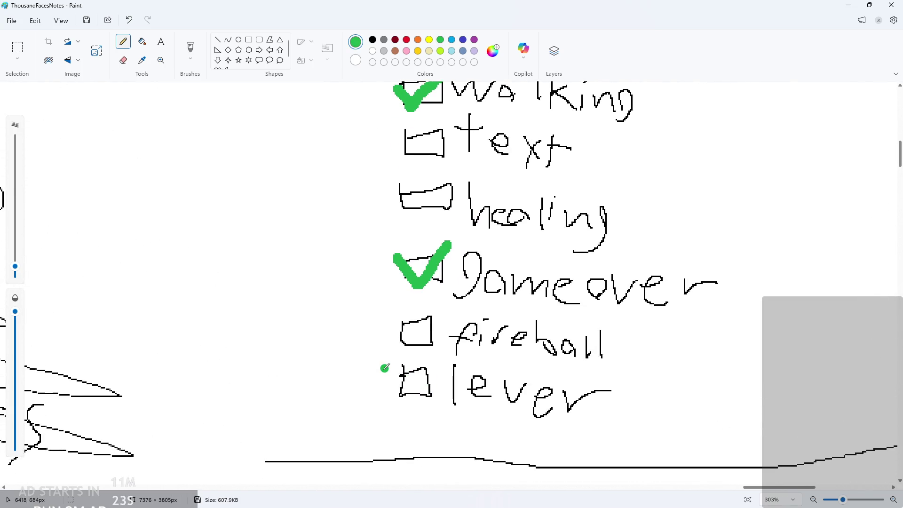
pyautogui.keyDown('ctrl'); pyautogui.scroll(-4, 432, 373); pyautogui.keyUp('ctrl')
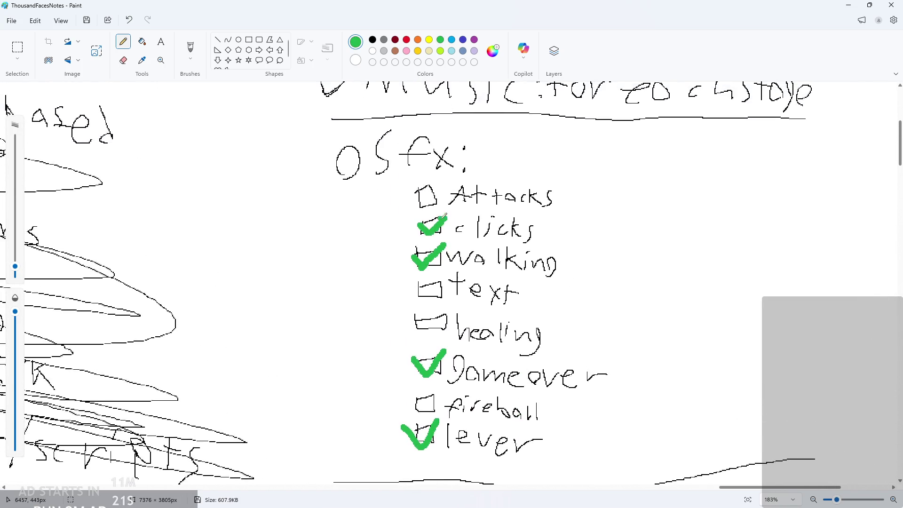
pyautogui.click(850, 5)
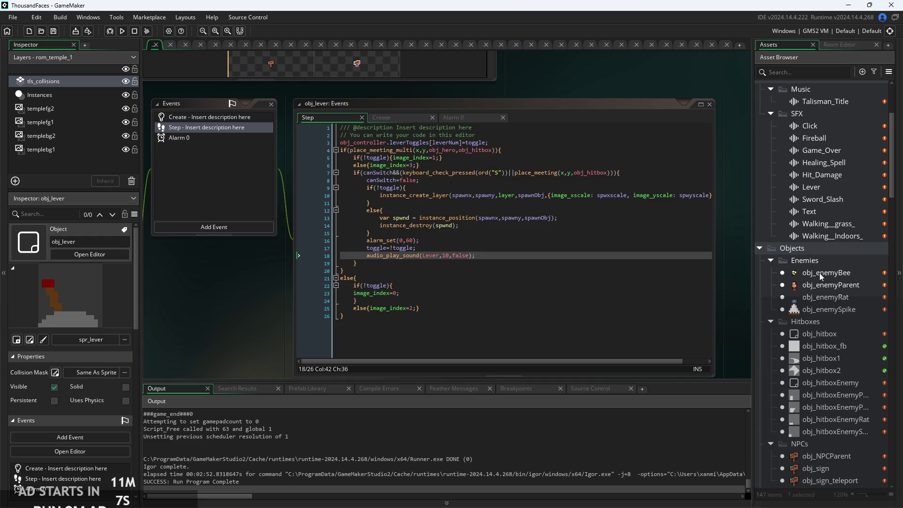
pyautogui.scroll(2, 456, 289)
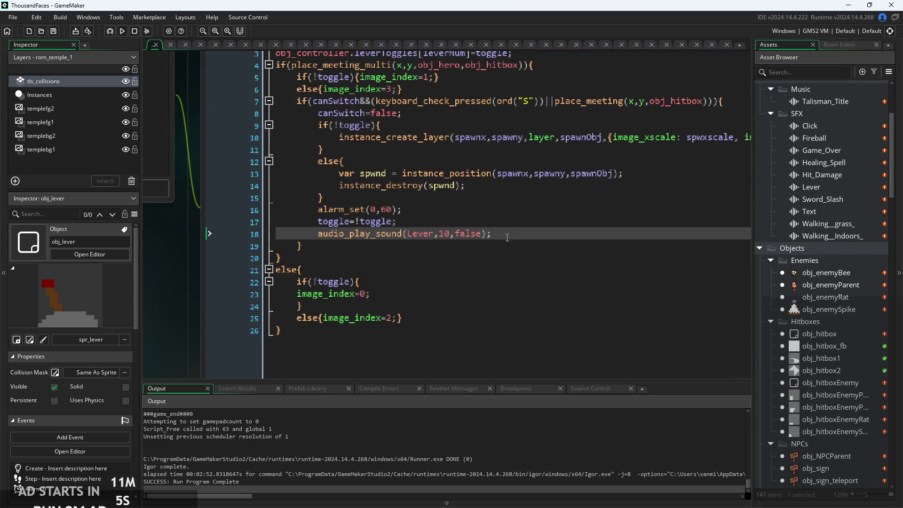
pyautogui.moveTo(506, 239); pyautogui.dragTo(330, 248)
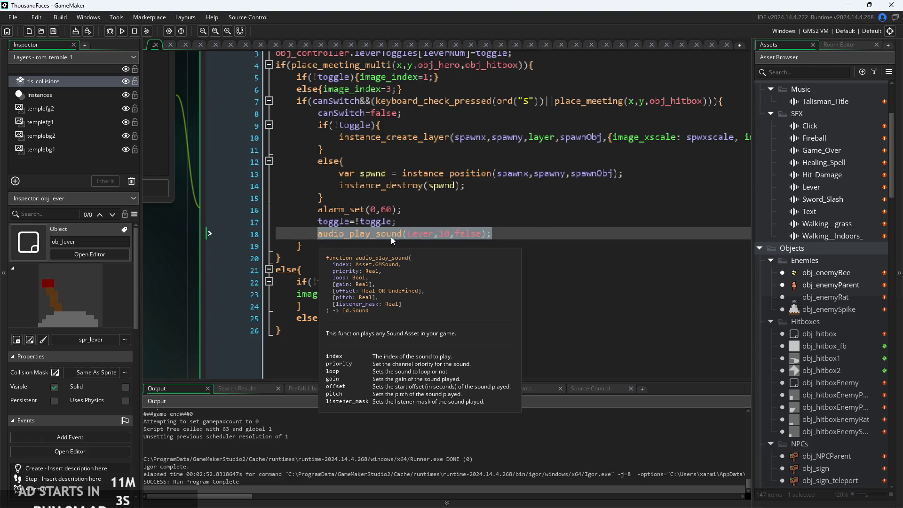
pyautogui.click(494, 234)
pyautogui.scroll(-2, 532, 235)
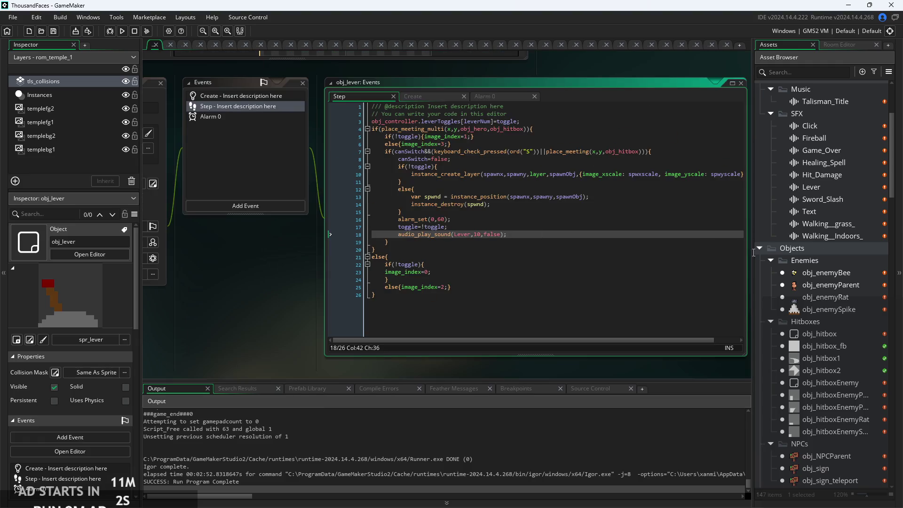
pyautogui.doubleClick(831, 200)
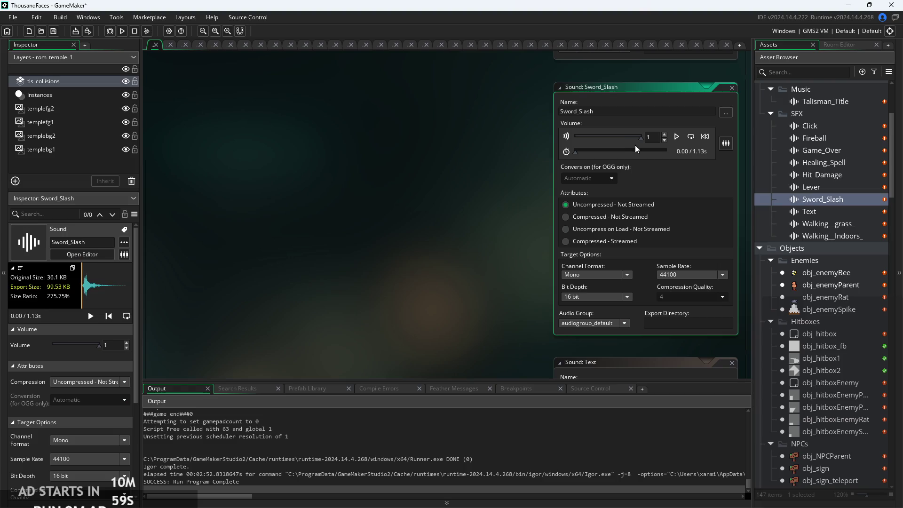
# Step: Preview the Sword_Slash sound effect several times
pyautogui.click(676, 138)
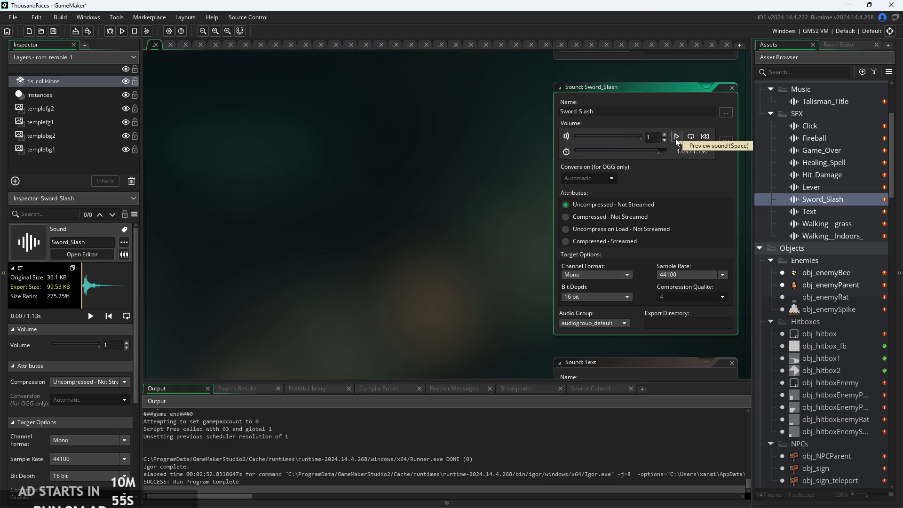
pyautogui.click(675, 138)
pyautogui.moveTo(541, 192); pyautogui.dragTo(421, 214)
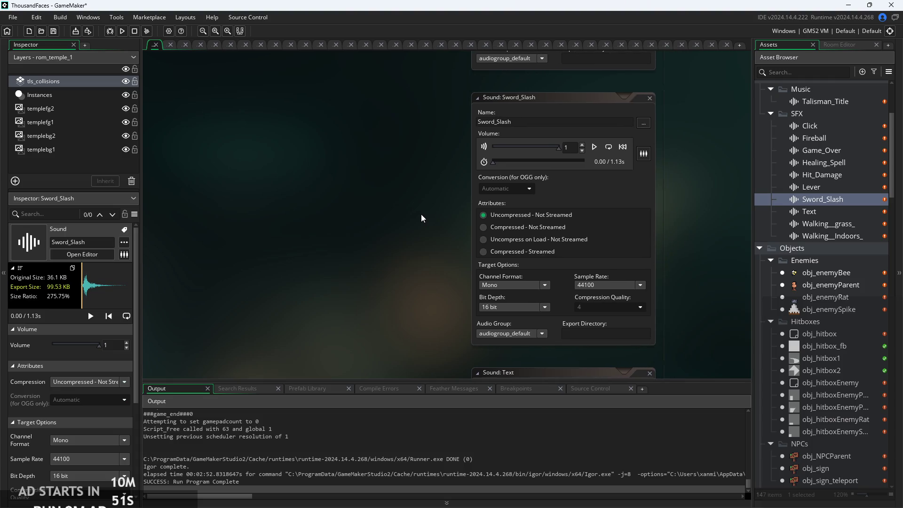
pyautogui.click(594, 147)
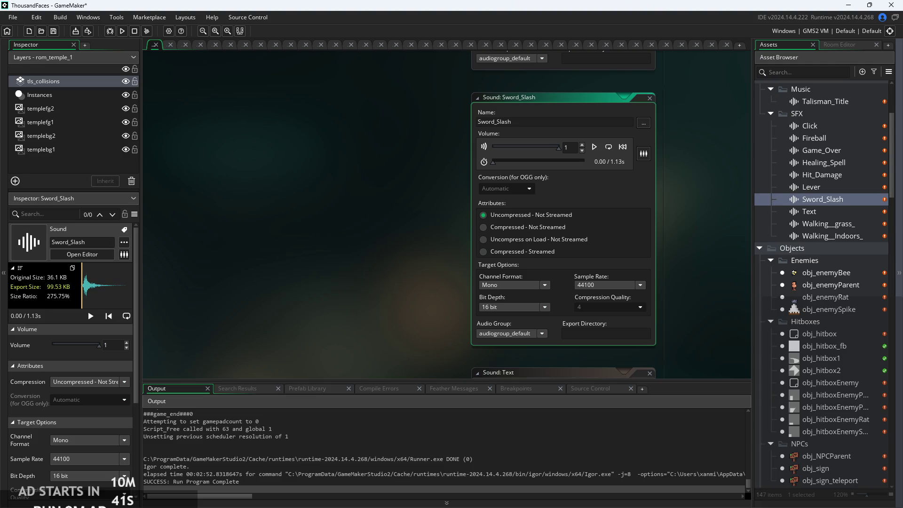
# Step: Show the Text sound's settings and shift the workspace to see more editors
pyautogui.click(841, 212)
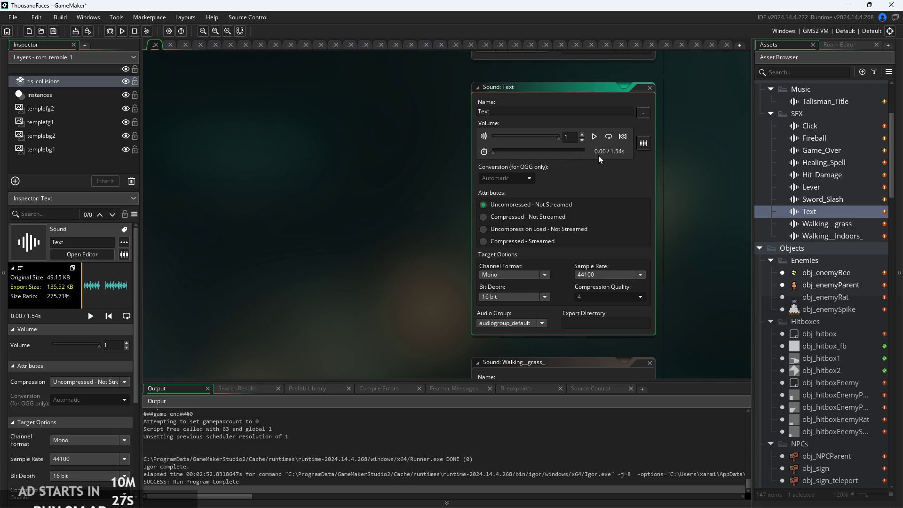
pyautogui.moveTo(670, 186); pyautogui.dragTo(675, 195)
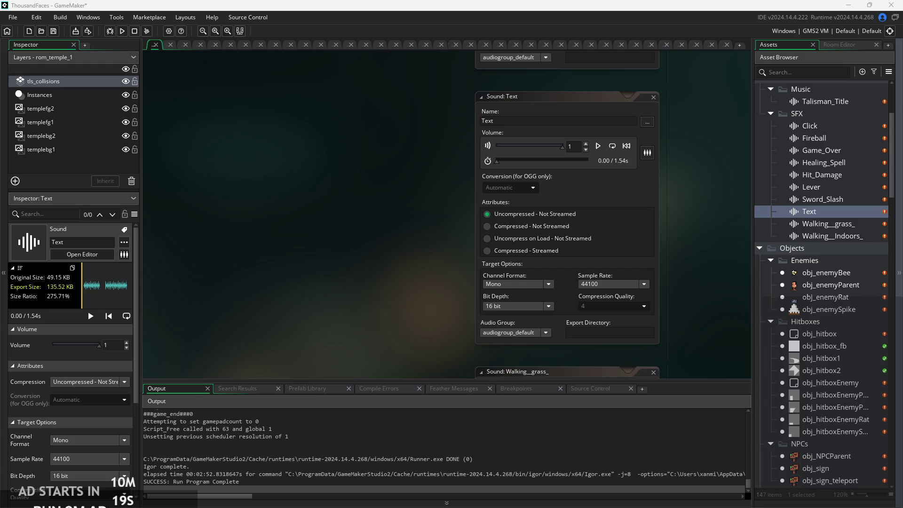
pyautogui.scroll(-2, 631, 285)
pyautogui.moveTo(631, 285); pyautogui.dragTo(547, 266)
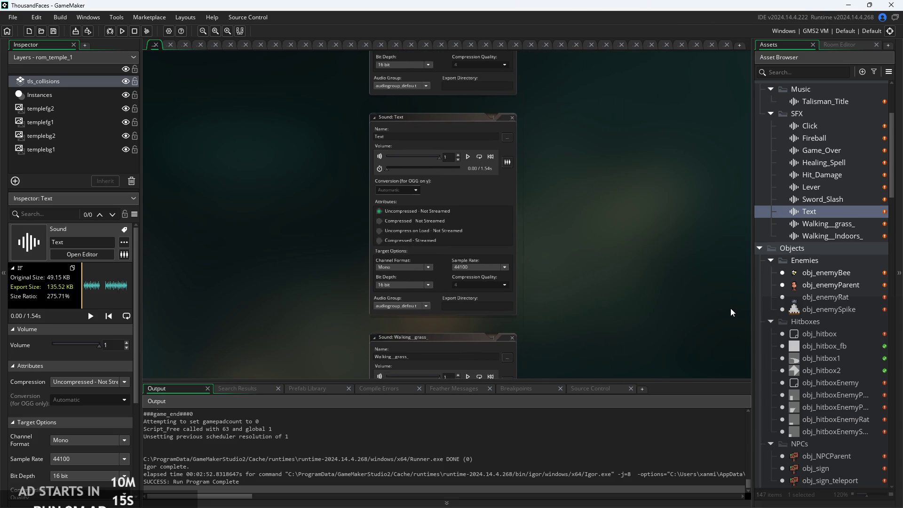
# Step: Open the Hit_Damage sound's settings and preview it, then switch to the Paint notes
pyautogui.click(833, 201)
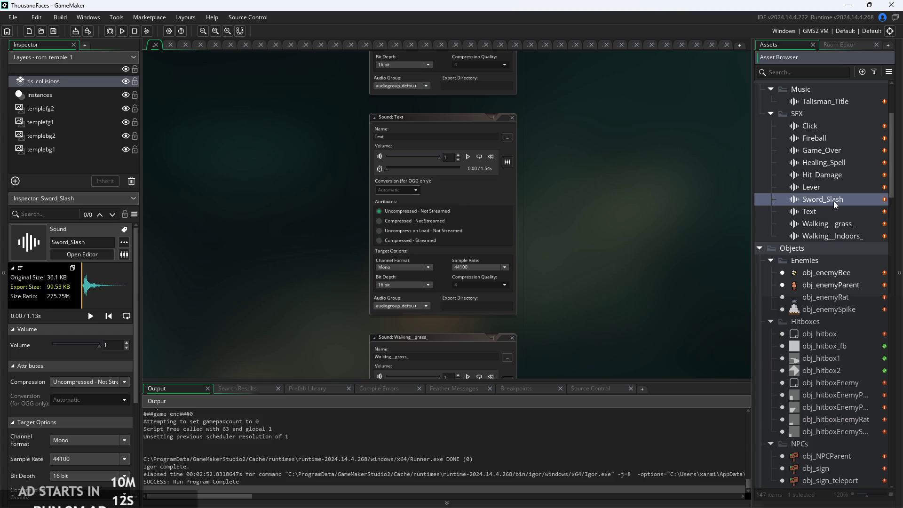
pyautogui.doubleClick(840, 175)
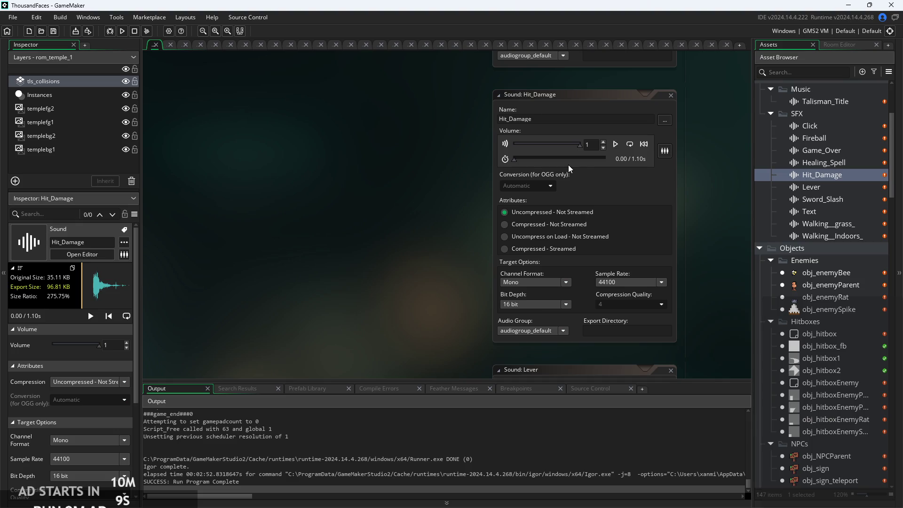
pyautogui.click(615, 145)
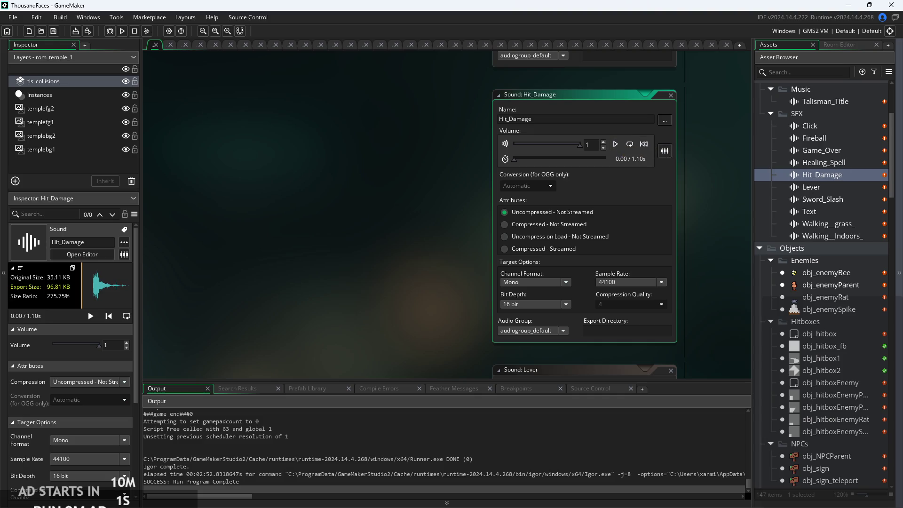
pyautogui.hotkey('alt', 'Tab')
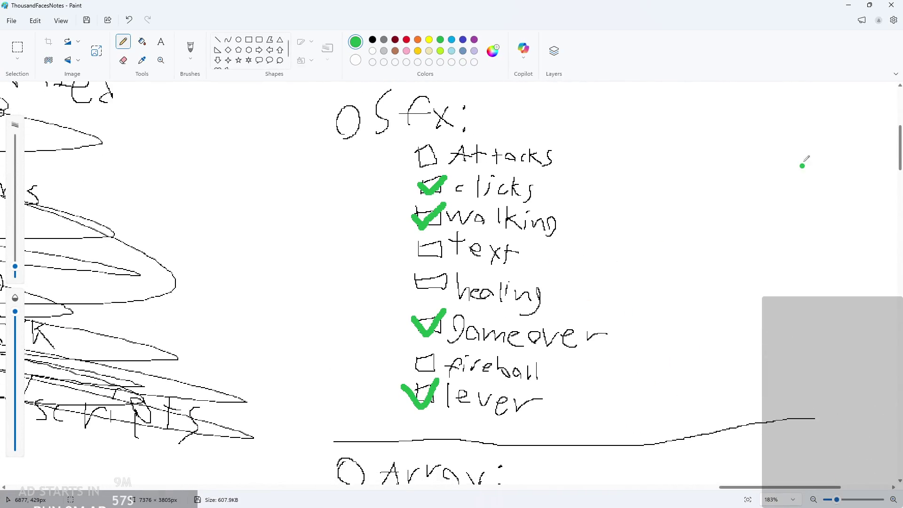
# Step: Minimize Paint, open the Fireball sound's editor, and select the 8.04s Healing_Spell sound
pyautogui.click(852, 5)
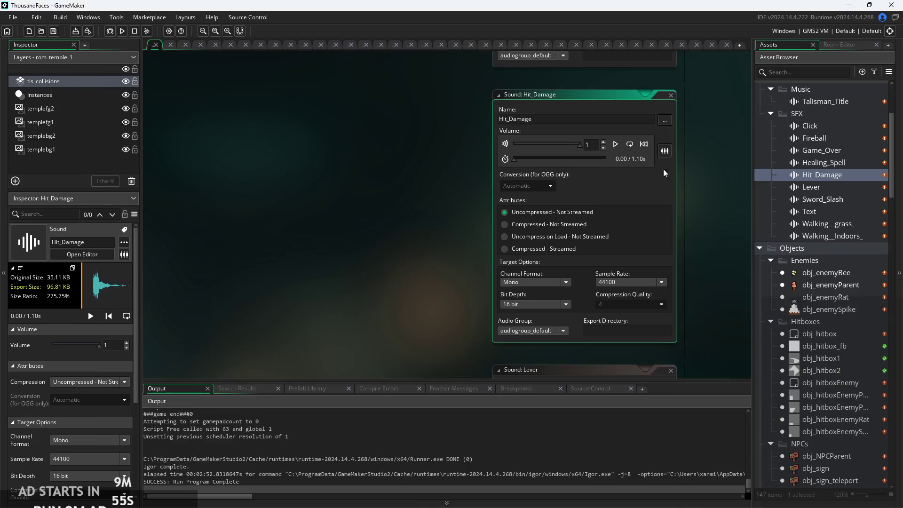
pyautogui.click(836, 139)
pyautogui.doubleClick(836, 137)
pyautogui.click(831, 161)
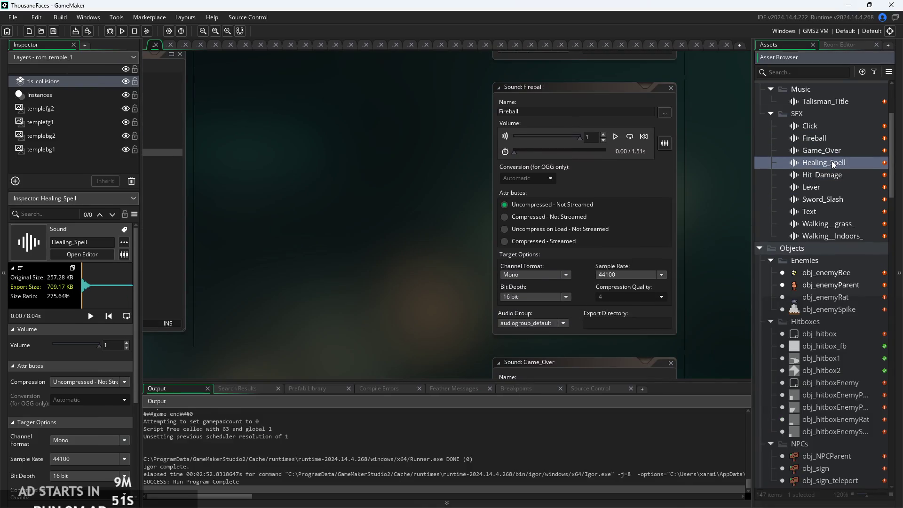